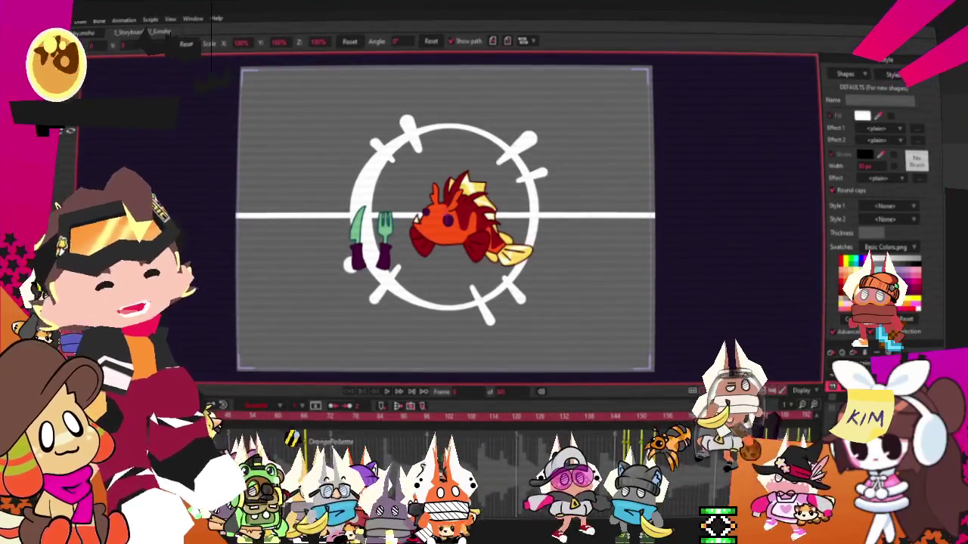
# Select the FurWhite style from the Style panel's saved styles list.
pyautogui.scroll(-1, 494, 280)
pyautogui.scroll(-3, 494, 280)
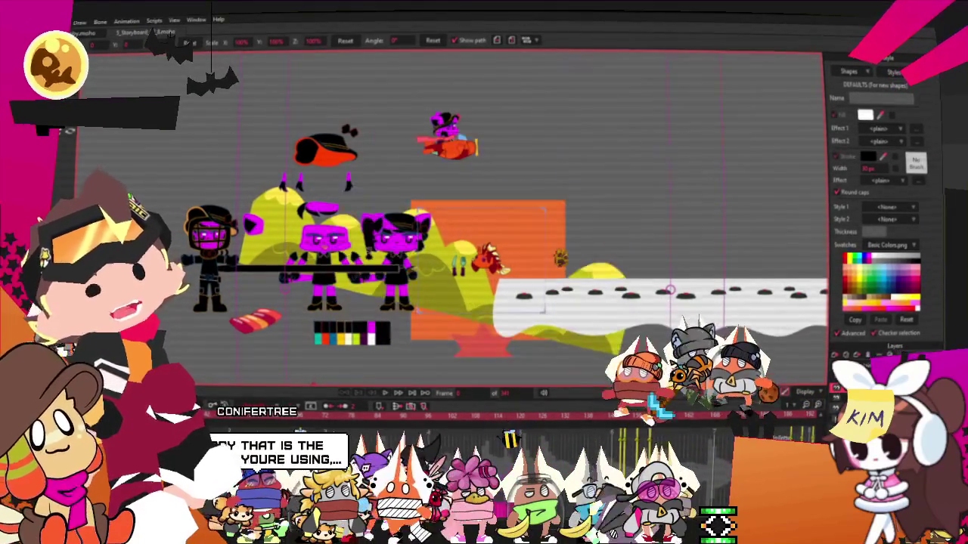
pyautogui.scroll(5, 505, 162)
pyautogui.scroll(-5, 505, 164)
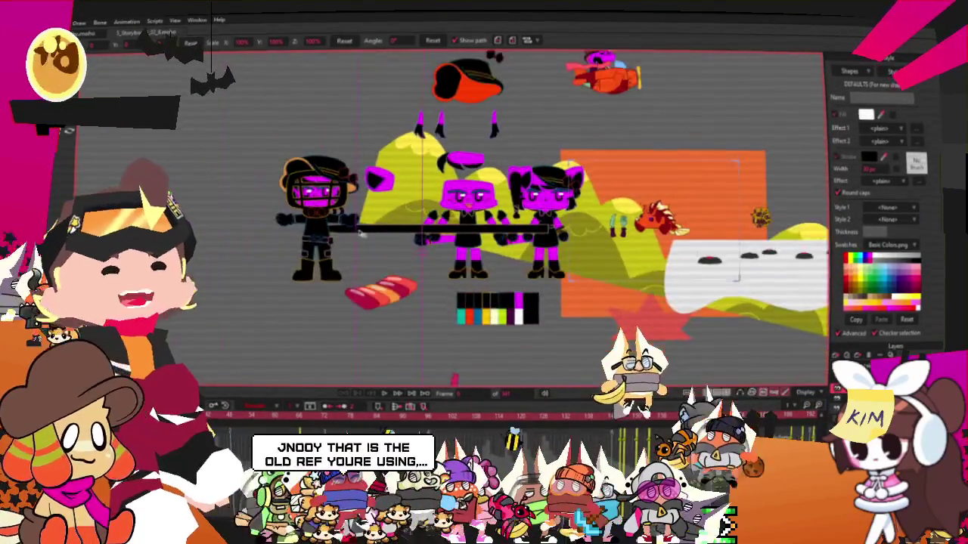
pyautogui.scroll(5, 451, 204)
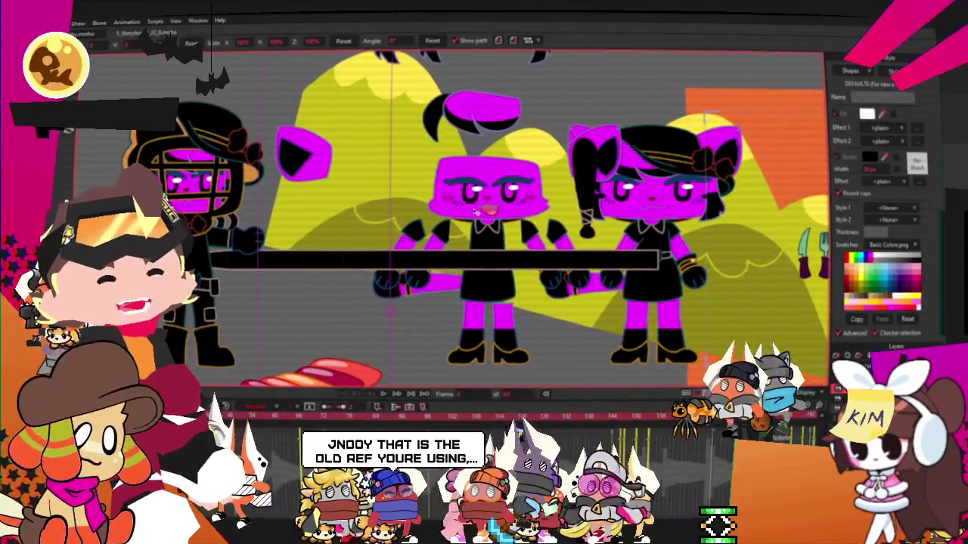
pyautogui.scroll(2, 452, 189)
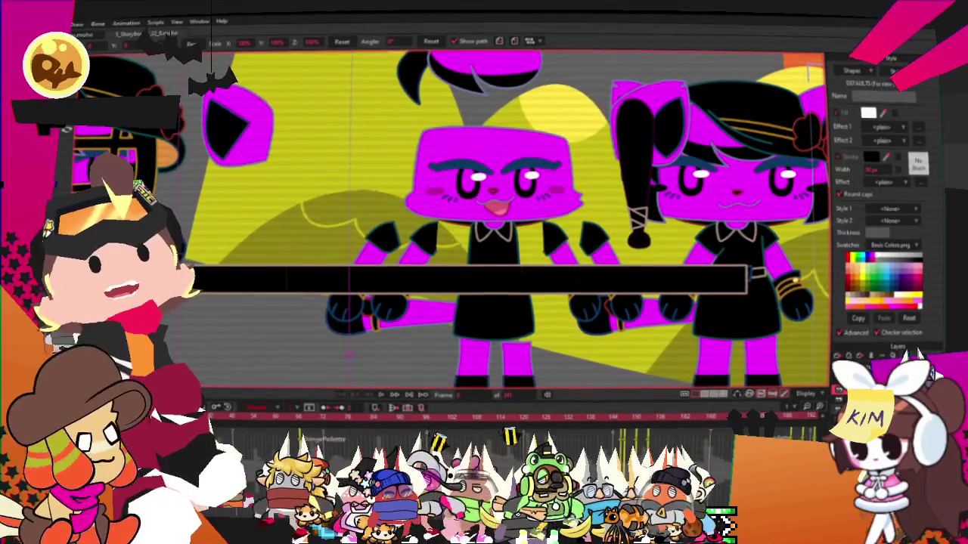
pyautogui.scroll(-3, 480, 114)
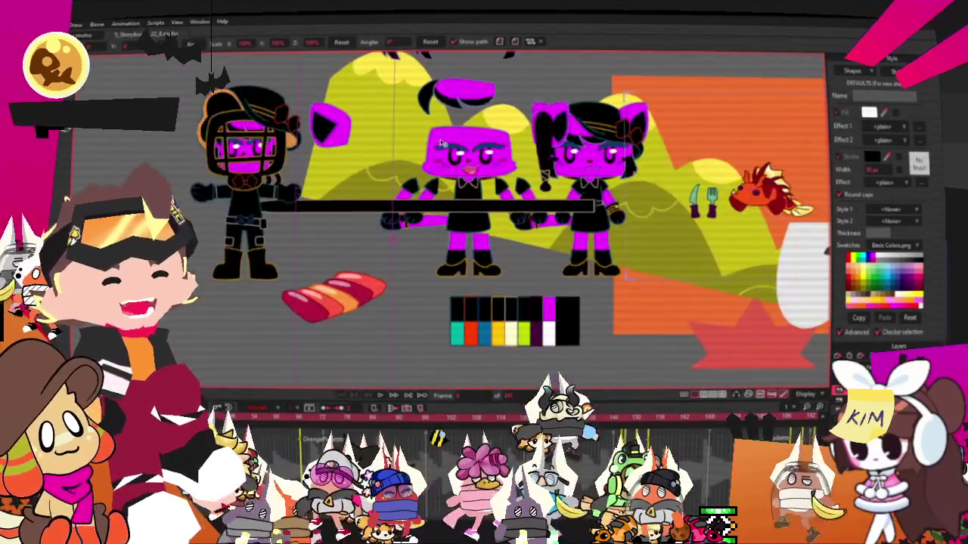
pyautogui.scroll(3, 544, 125)
pyautogui.scroll(-2, 544, 126)
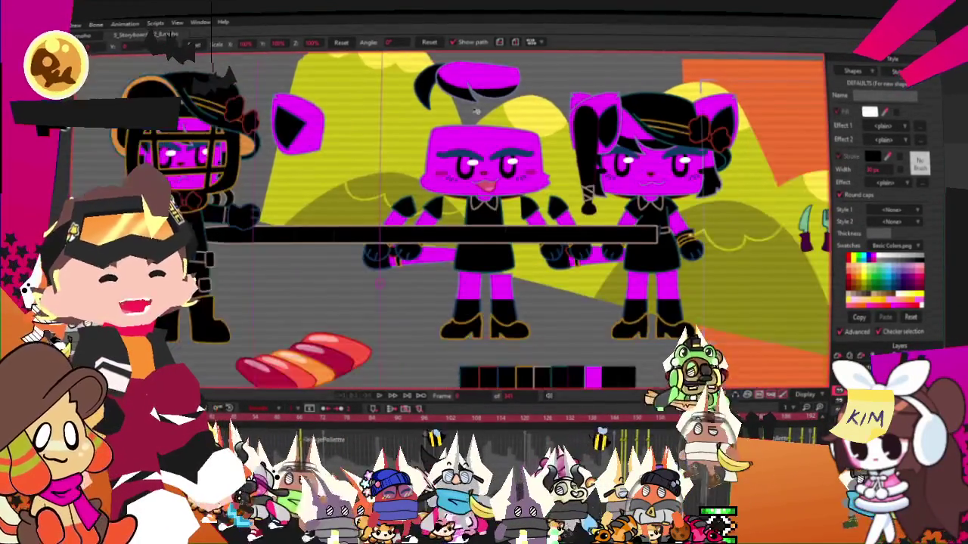
pyautogui.scroll(-2, 544, 126)
pyautogui.scroll(2, 543, 133)
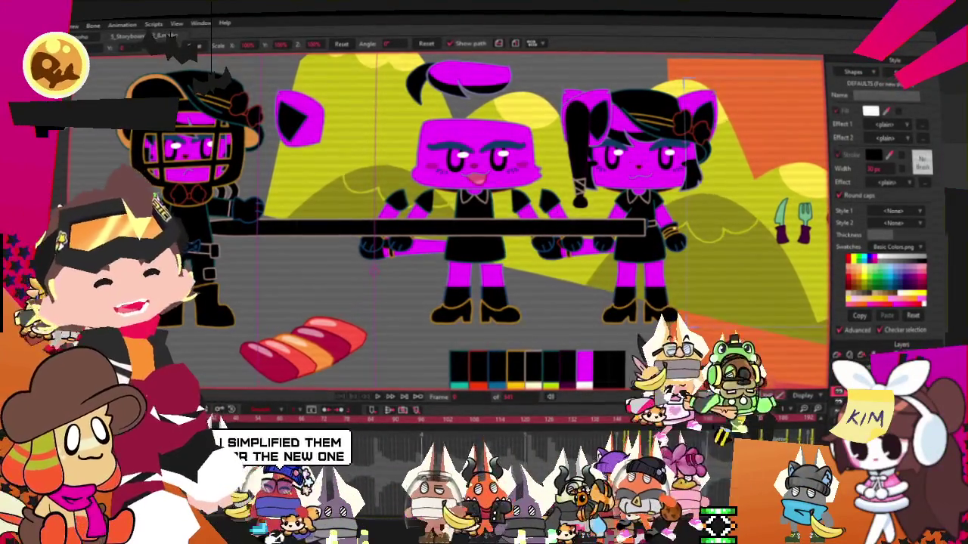
pyautogui.scroll(-1, 601, 240)
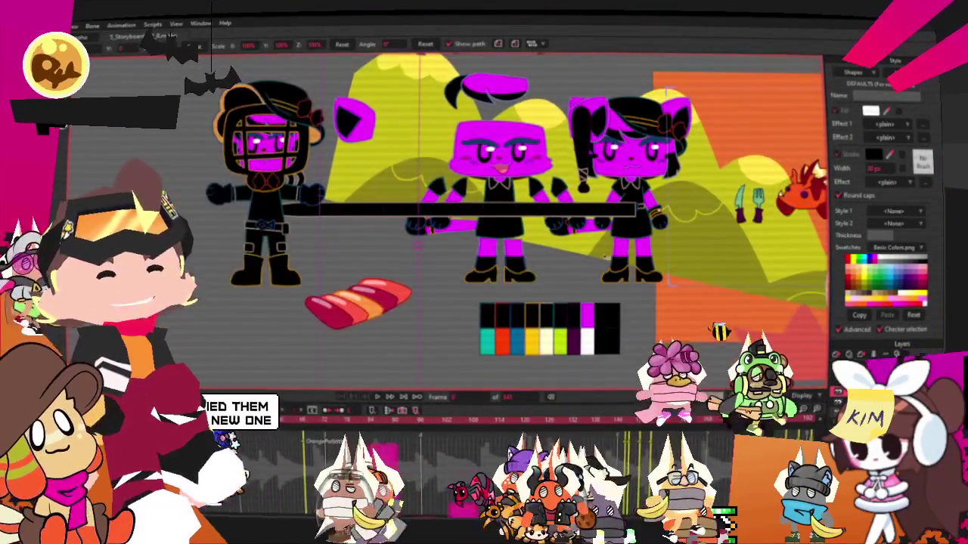
pyautogui.scroll(1, 625, 319)
pyautogui.click(911, 87)
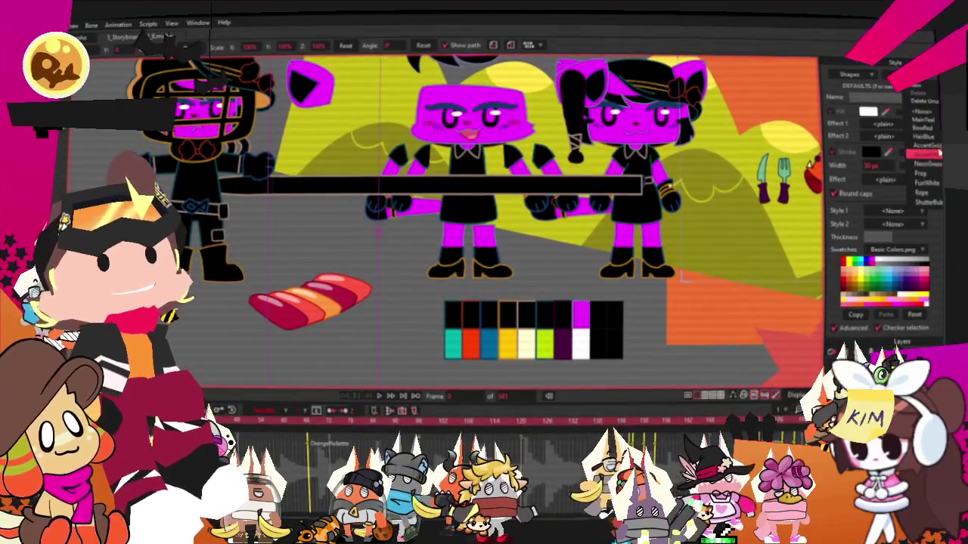
pyautogui.click(926, 182)
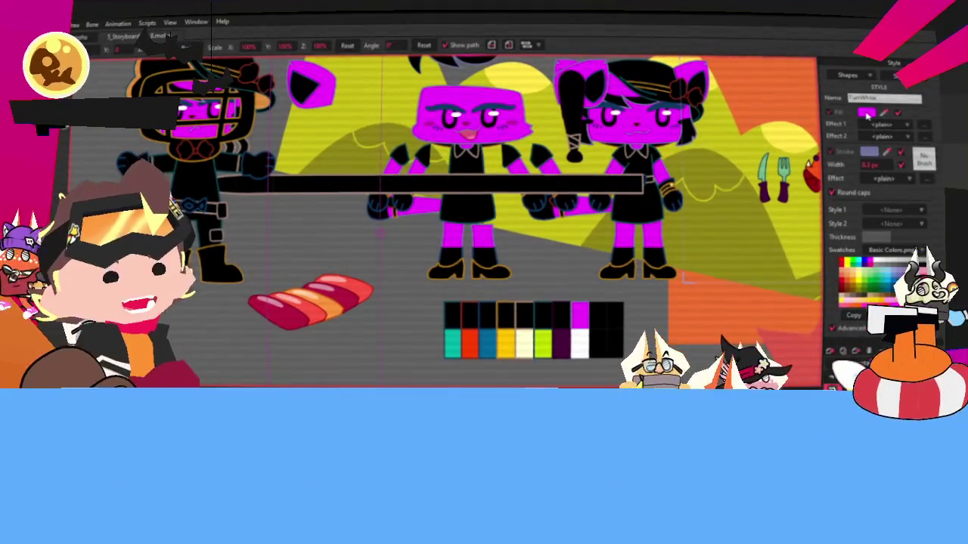
# Change FurWhite's fill colour from magenta to teal.
pyautogui.scroll(1, 596, 362)
pyautogui.scroll(5, 592, 340)
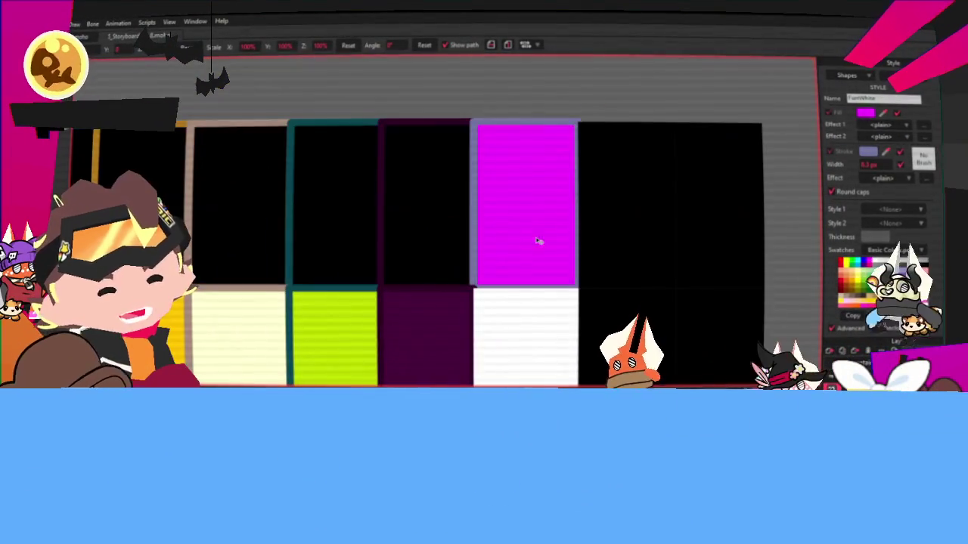
pyautogui.scroll(3, 457, 176)
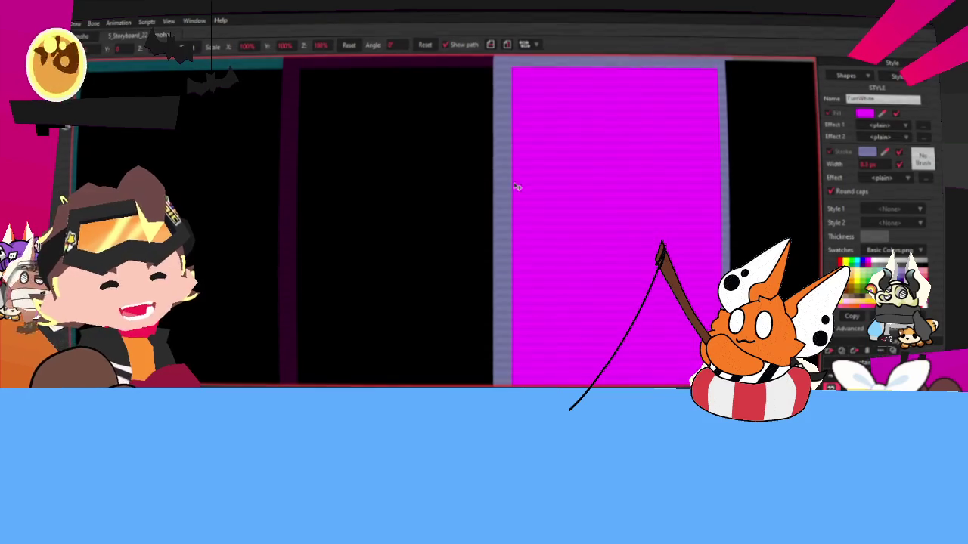
pyautogui.scroll(-5, 516, 187)
pyautogui.scroll(-7, 545, 181)
pyautogui.scroll(-2, 568, 124)
pyautogui.scroll(3, 568, 124)
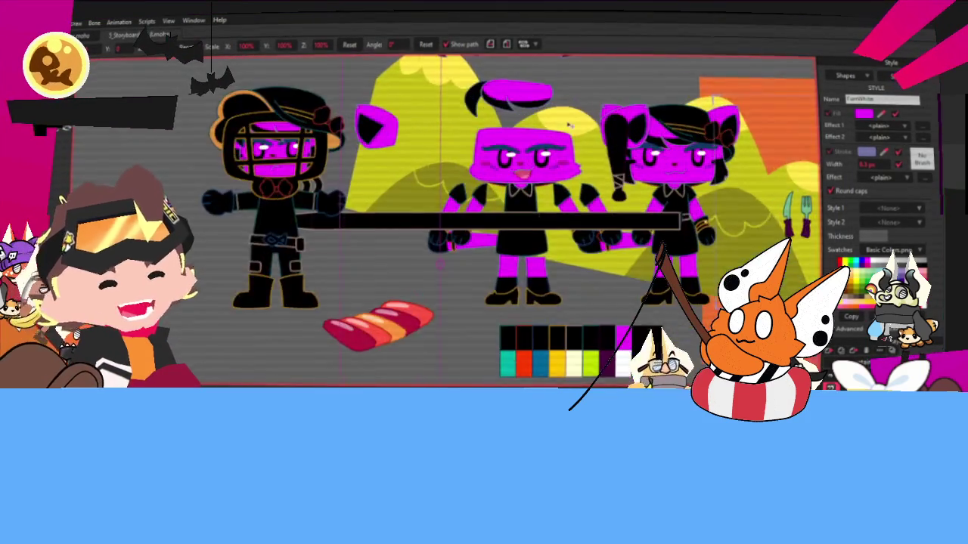
pyautogui.scroll(5, 569, 124)
pyautogui.scroll(3, 579, 194)
pyautogui.scroll(-3, 603, 120)
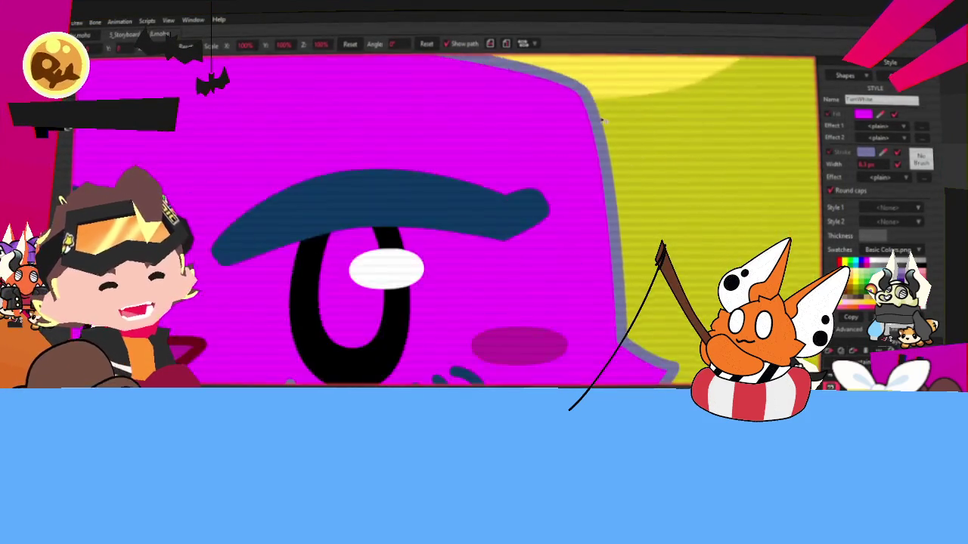
pyautogui.scroll(-5, 603, 120)
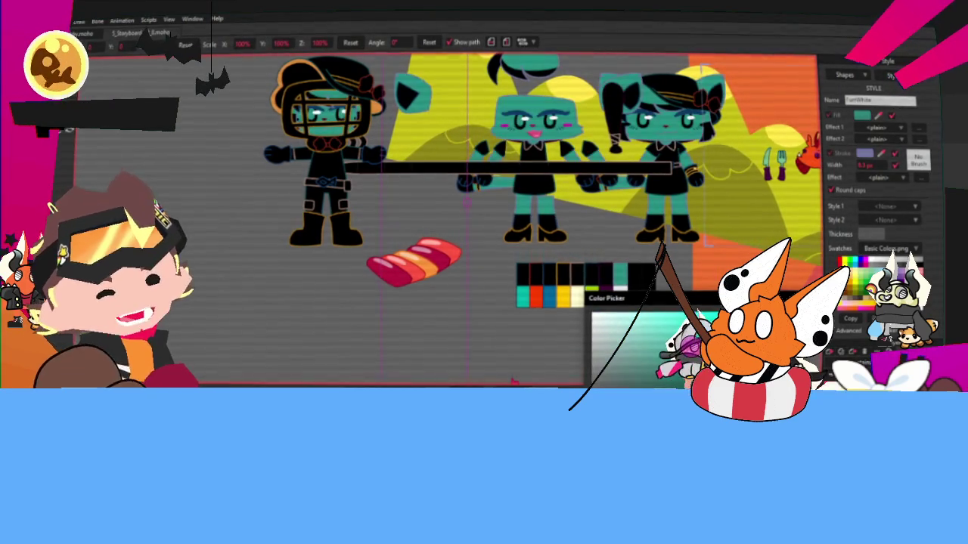
pyautogui.scroll(-3, 530, 214)
pyautogui.scroll(2, 526, 249)
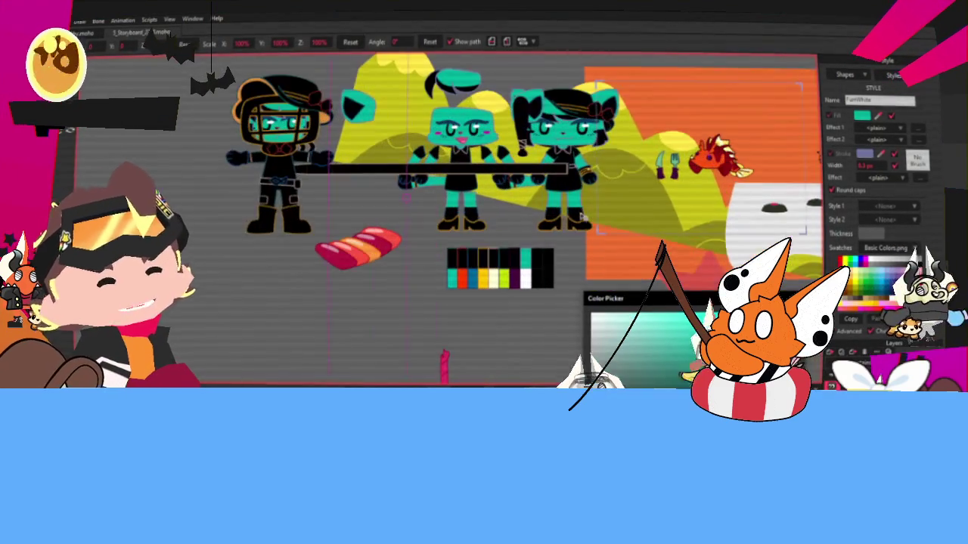
pyautogui.scroll(4, 522, 282)
pyautogui.scroll(1, 529, 283)
pyautogui.scroll(-3, 530, 282)
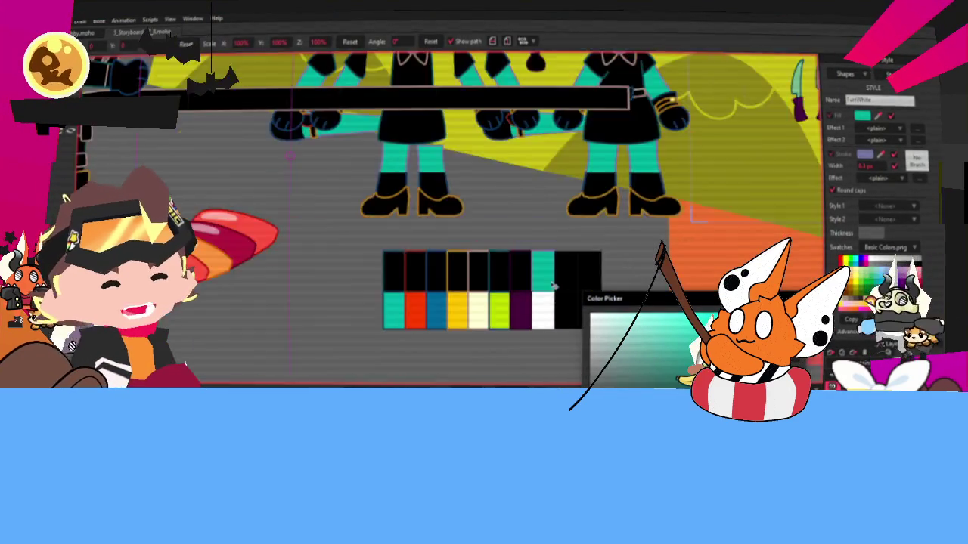
pyautogui.scroll(-2, 499, 151)
pyautogui.scroll(5, 506, 107)
pyautogui.scroll(-3, 506, 107)
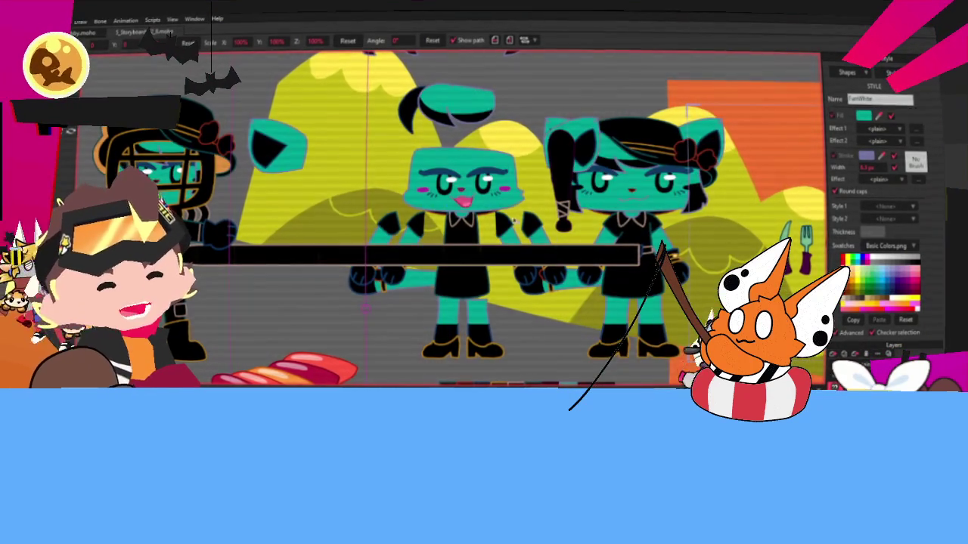
pyautogui.scroll(2, 477, 177)
pyautogui.scroll(2, 477, 177)
pyautogui.scroll(1, 477, 177)
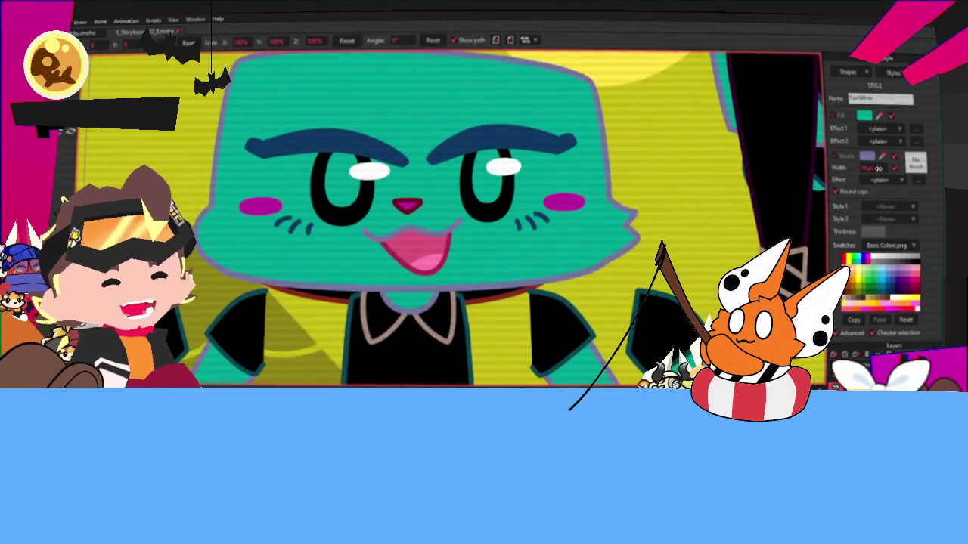
# Set the FurWhite style's stroke width to 17 for a thick purple fur outline.
pyautogui.write('17')
pyautogui.press('Return')
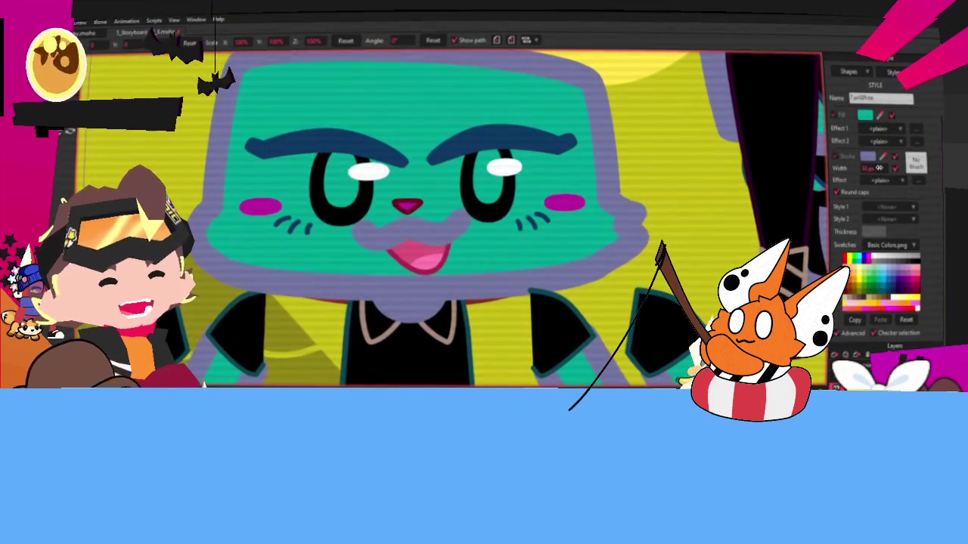
pyautogui.scroll(-1, 573, 206)
pyautogui.scroll(-5, 573, 205)
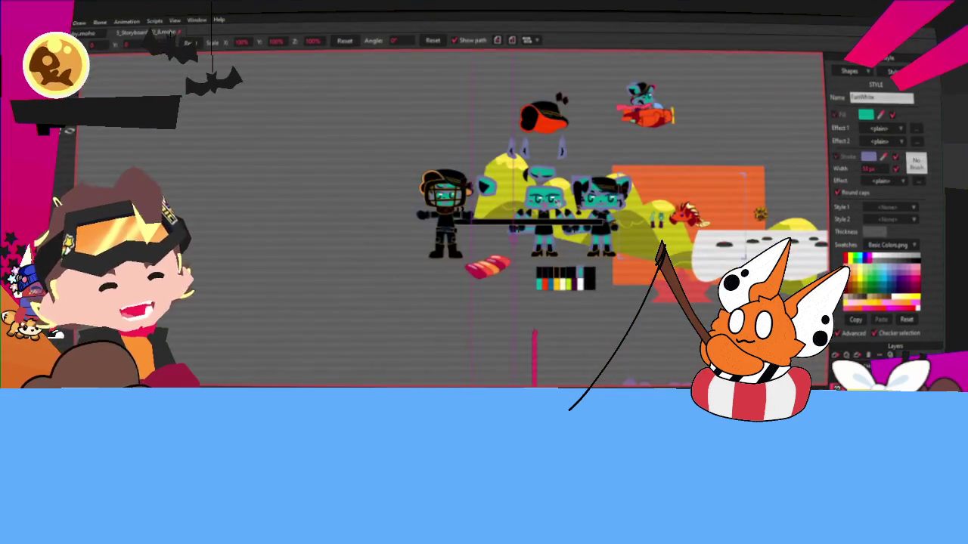
pyautogui.scroll(2, 556, 225)
pyautogui.scroll(2, 558, 225)
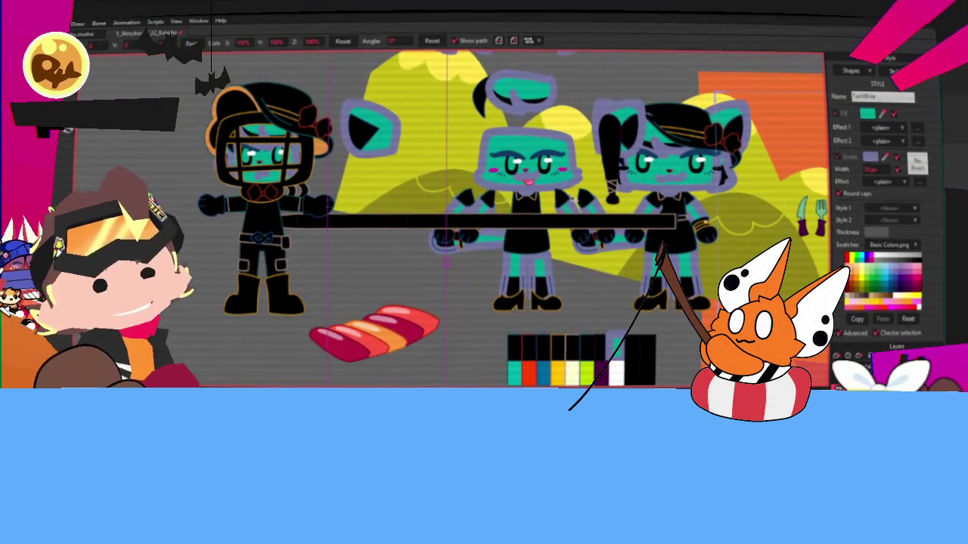
pyautogui.scroll(-3, 630, 181)
pyautogui.scroll(2, 756, 136)
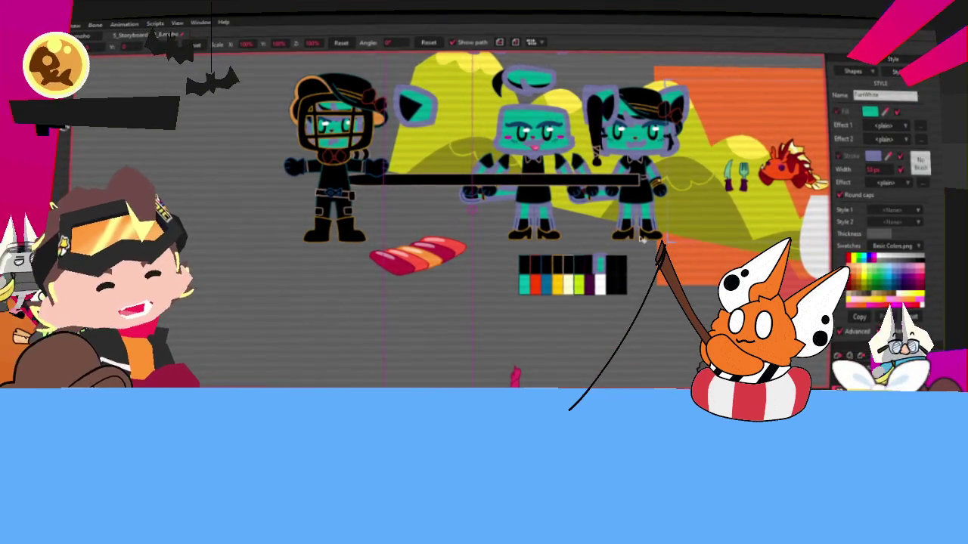
pyautogui.scroll(1, 579, 147)
pyautogui.scroll(3, 579, 148)
pyautogui.scroll(1, 579, 147)
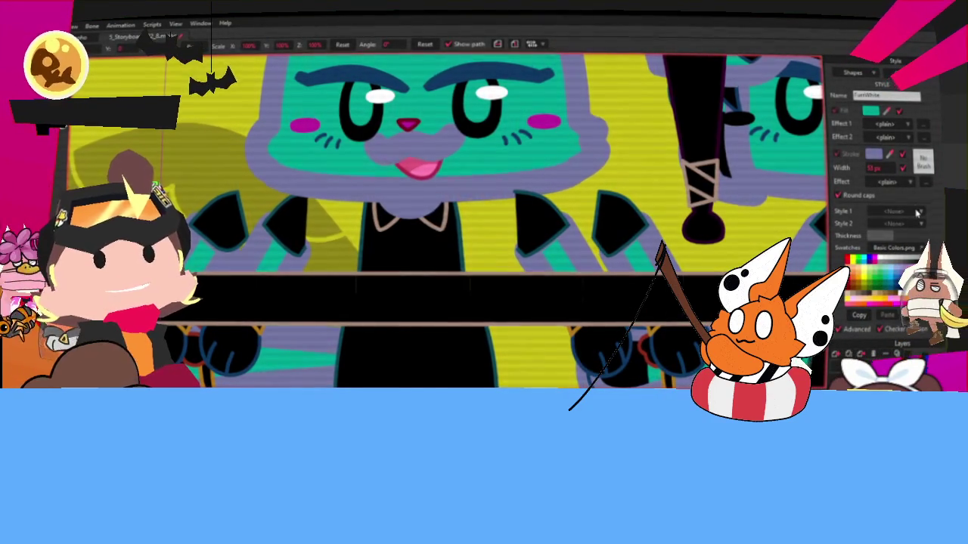
pyautogui.scroll(-3, 656, 199)
pyautogui.scroll(-2, 542, 212)
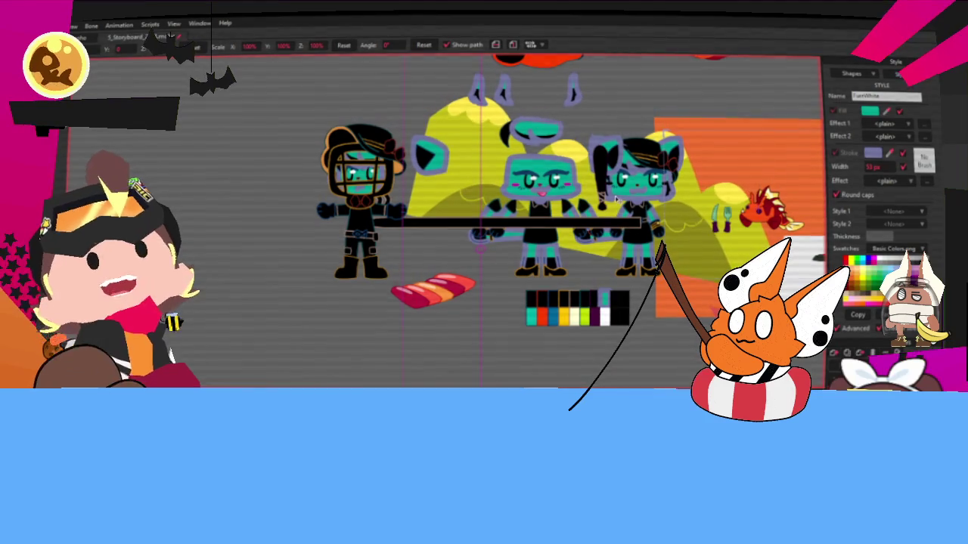
pyautogui.scroll(-2, 484, 219)
pyautogui.scroll(1, 484, 219)
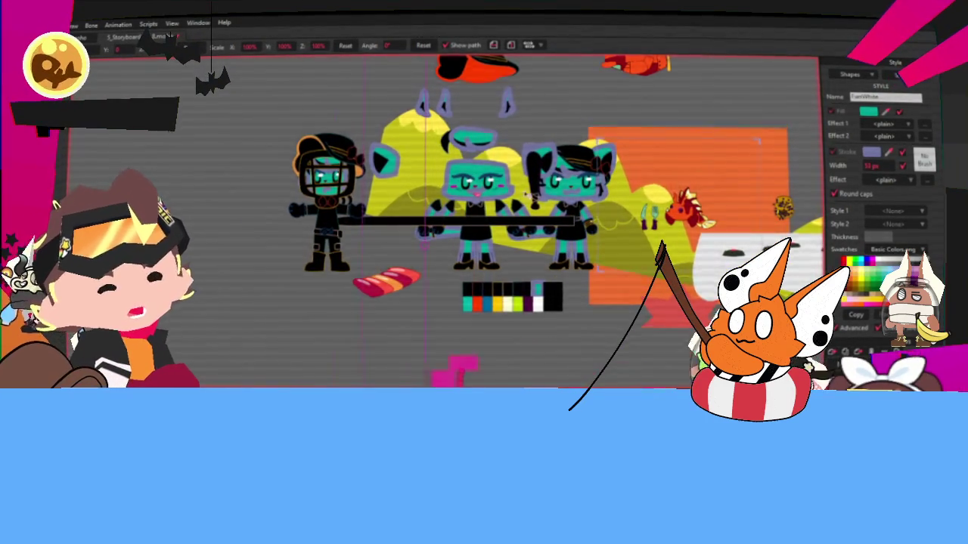
pyautogui.scroll(2, 521, 193)
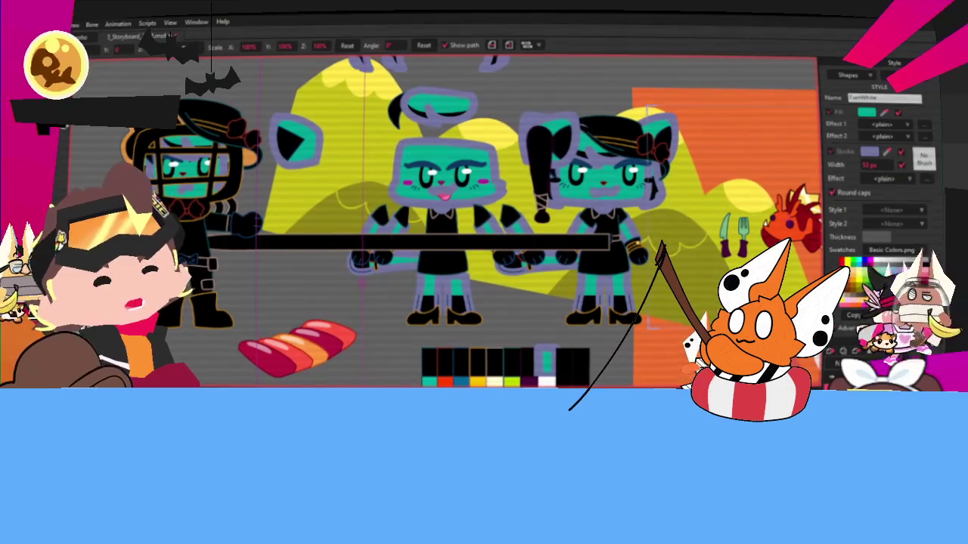
pyautogui.click(900, 76)
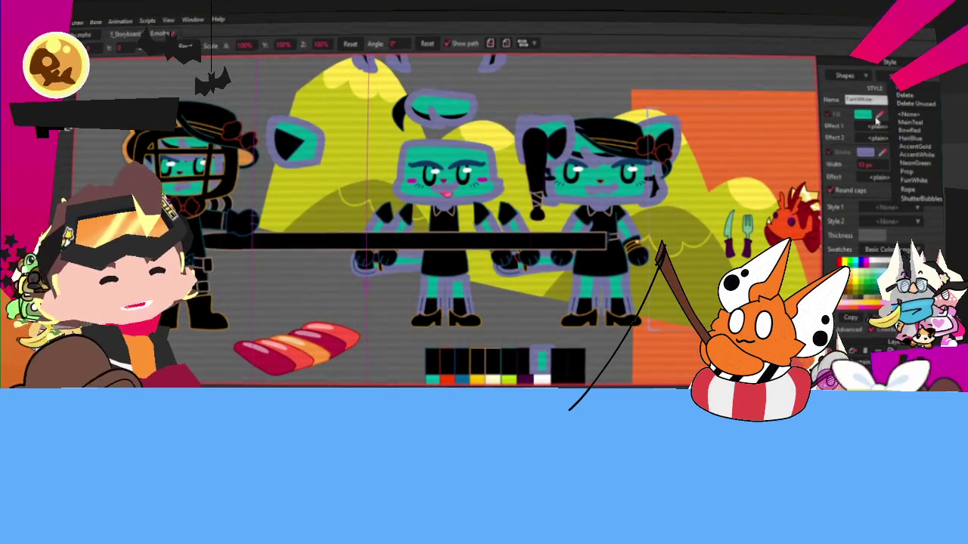
pyautogui.click(870, 161)
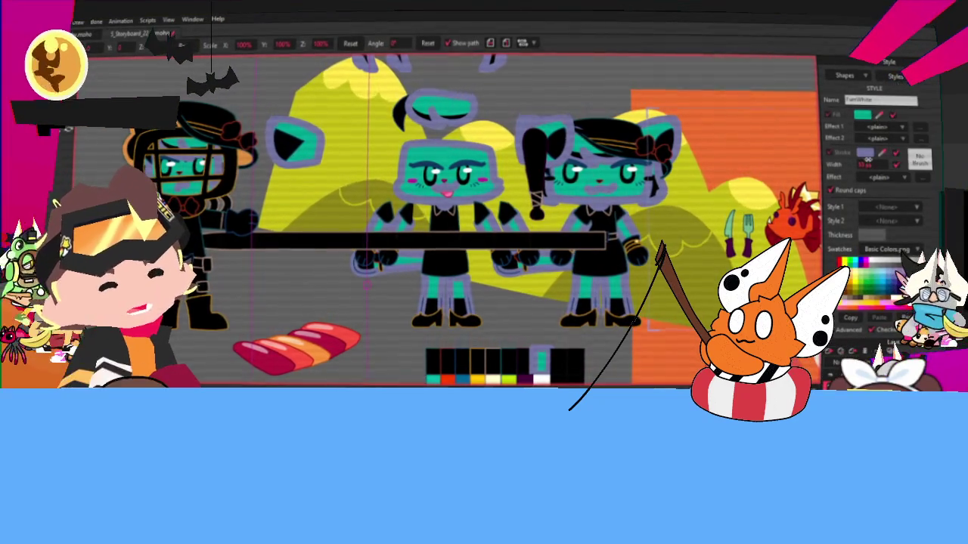
pyautogui.click(874, 165)
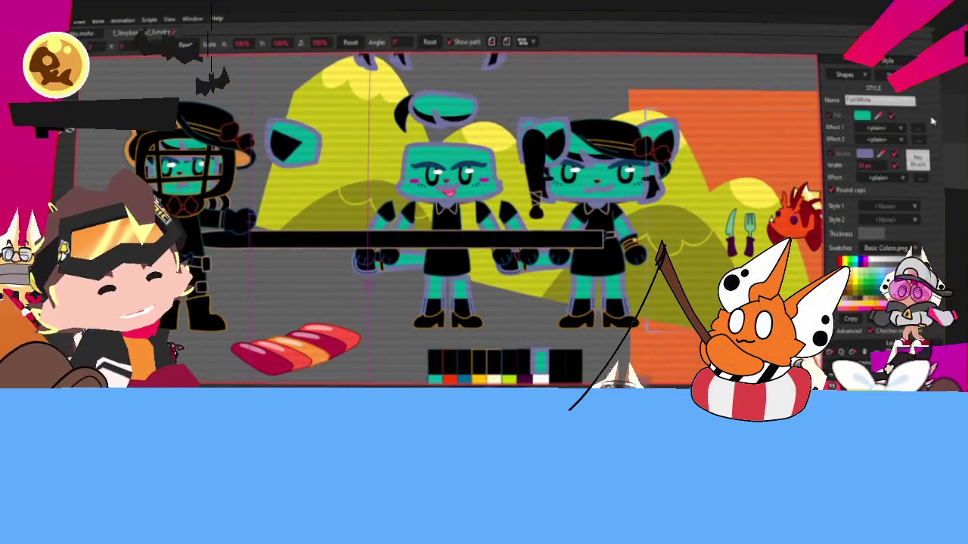
pyautogui.scroll(-3, 304, 189)
pyautogui.scroll(2, 306, 191)
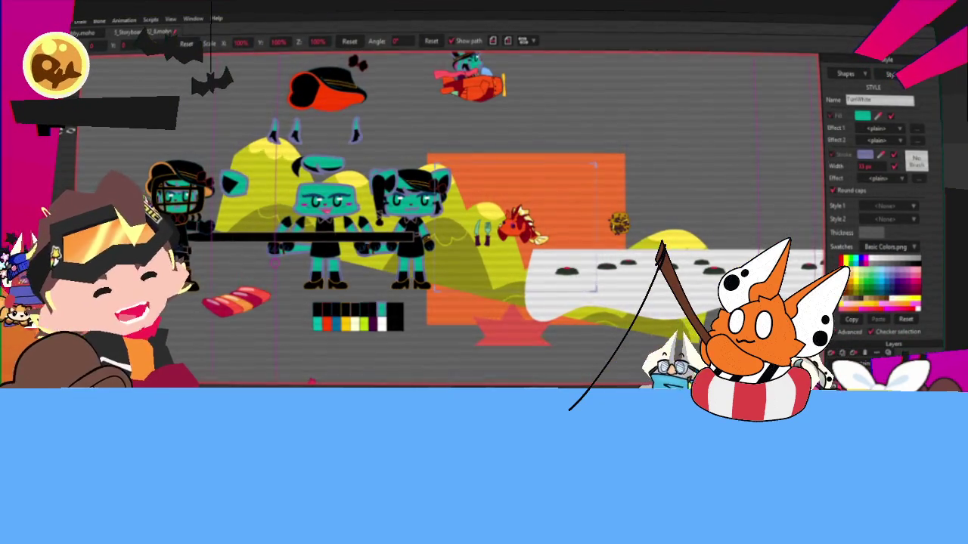
# Zoom around the storyboard scenes to review the recoloured characters.
pyautogui.scroll(3, 502, 220)
pyautogui.scroll(2, 502, 219)
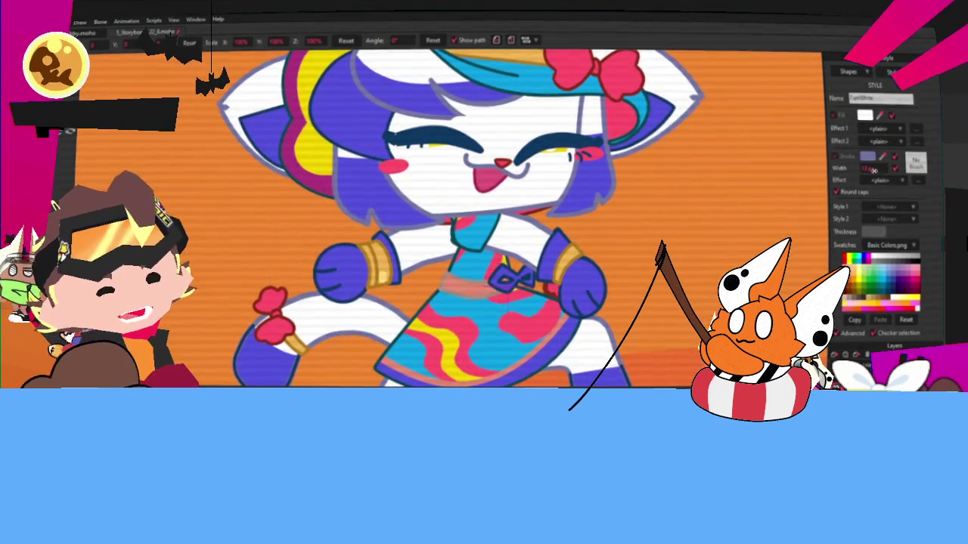
pyautogui.scroll(-3, 503, 220)
pyautogui.scroll(-1, 503, 219)
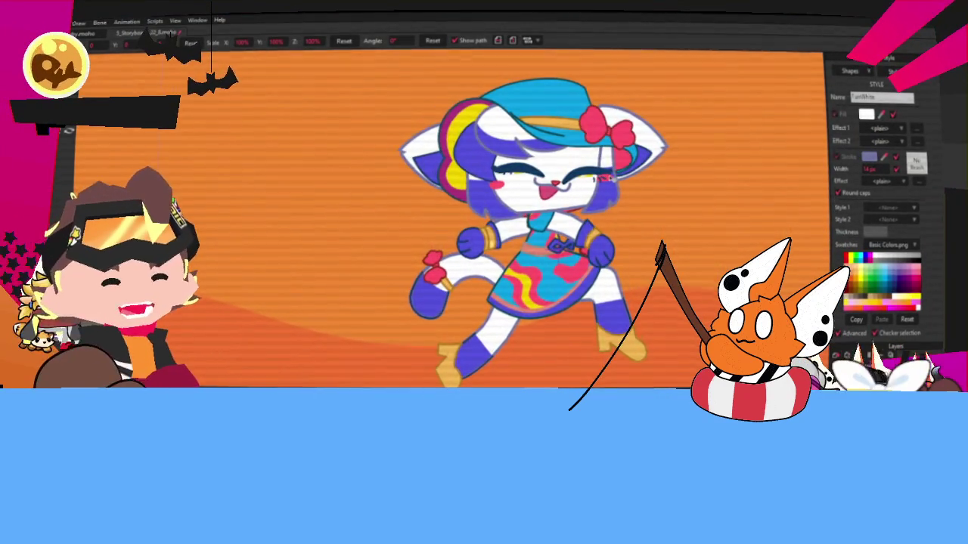
pyautogui.scroll(-2, 529, 219)
pyautogui.scroll(-1, 529, 219)
pyautogui.scroll(3, 529, 219)
pyautogui.scroll(-5, 492, 212)
pyautogui.scroll(-2, 491, 212)
pyautogui.scroll(-1, 491, 212)
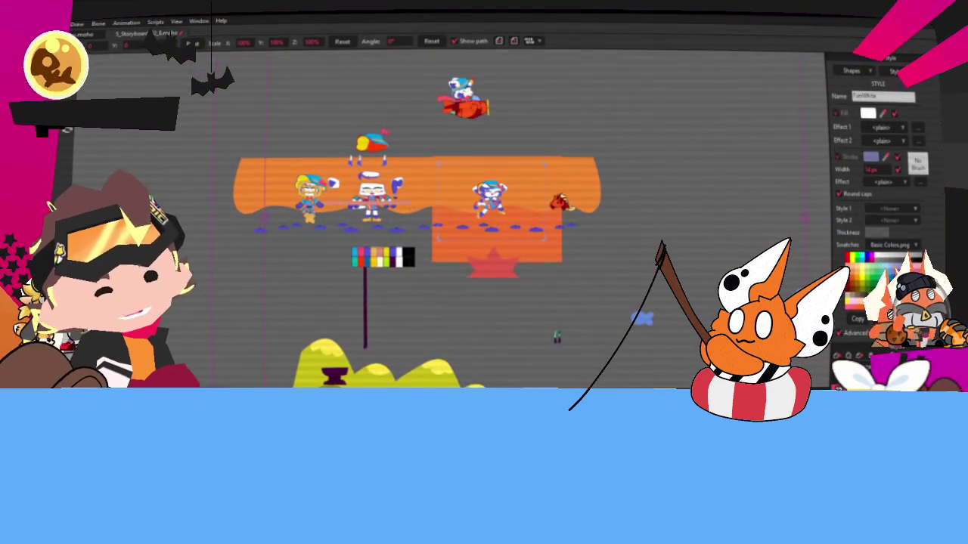
pyautogui.scroll(2, 497, 212)
pyautogui.scroll(2, 496, 212)
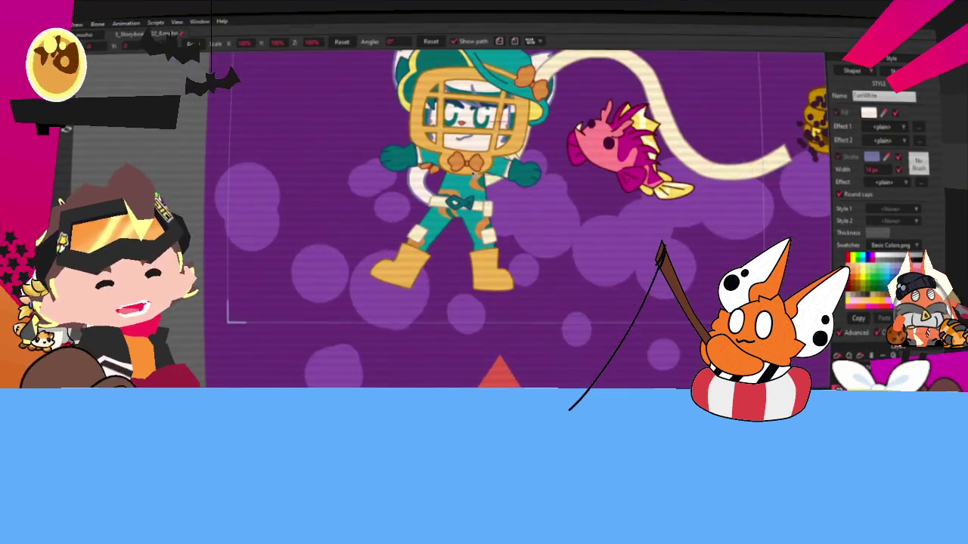
pyautogui.scroll(2, 497, 212)
pyautogui.scroll(-3, 474, 175)
pyautogui.scroll(-1, 474, 175)
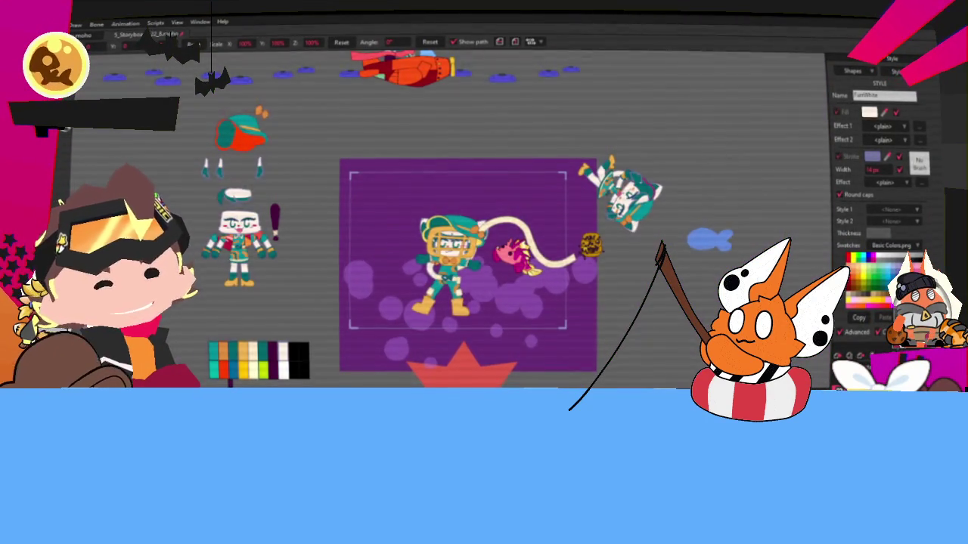
pyautogui.scroll(5, 497, 293)
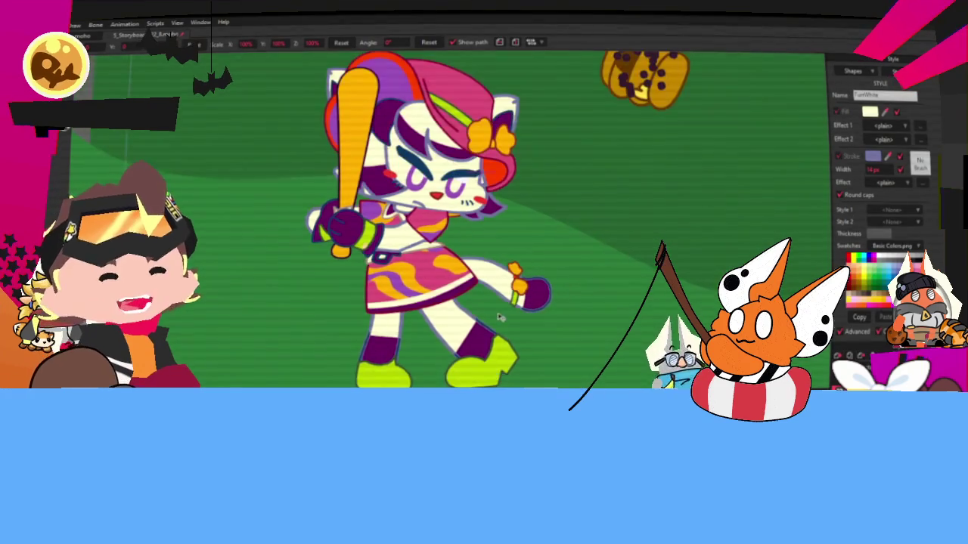
pyautogui.scroll(-5, 490, 313)
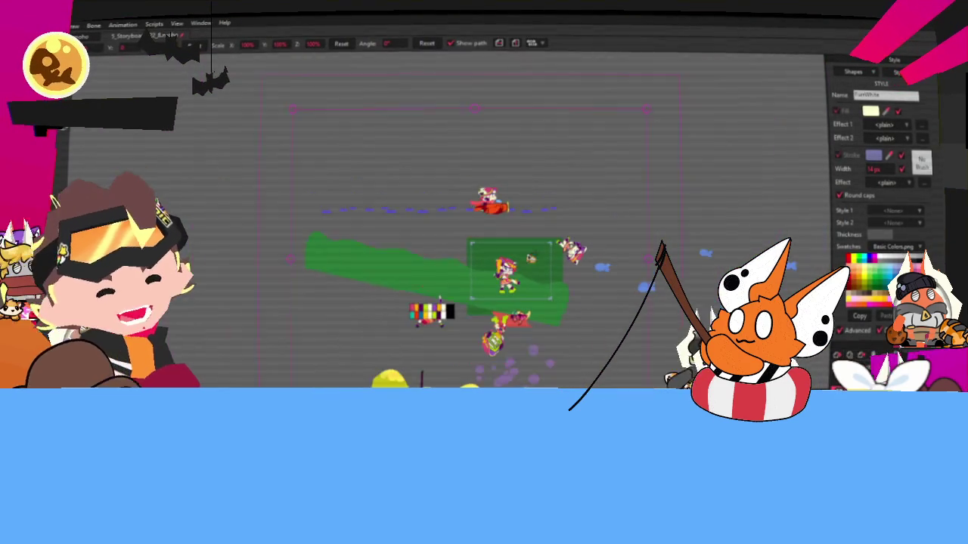
pyautogui.scroll(3, 493, 293)
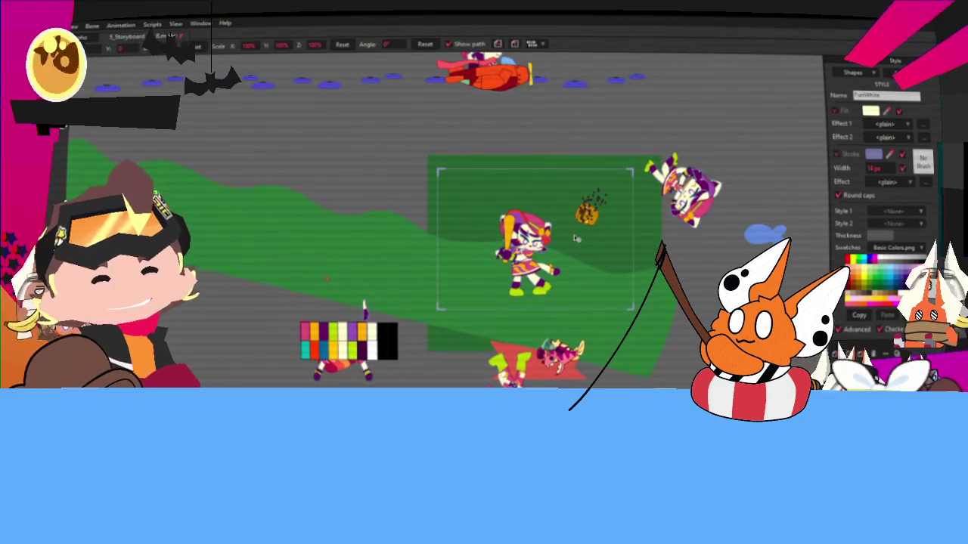
pyautogui.scroll(2, 574, 238)
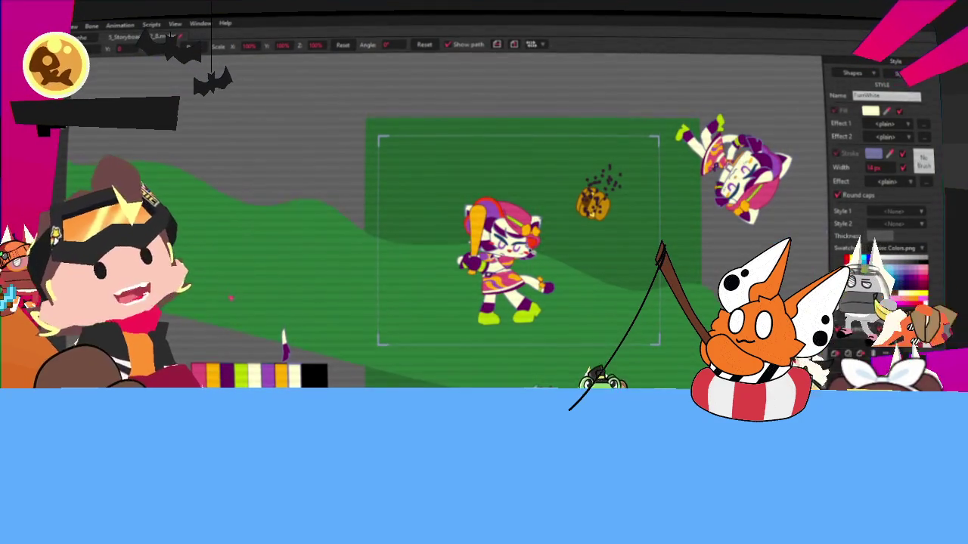
pyautogui.scroll(-1, 502, 251)
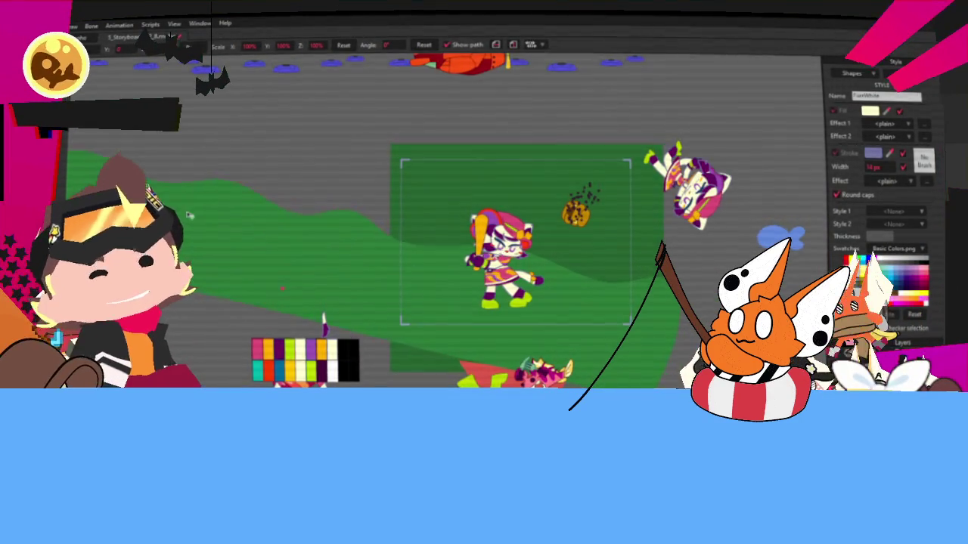
pyautogui.scroll(-5, 370, 189)
pyautogui.scroll(9, 365, 227)
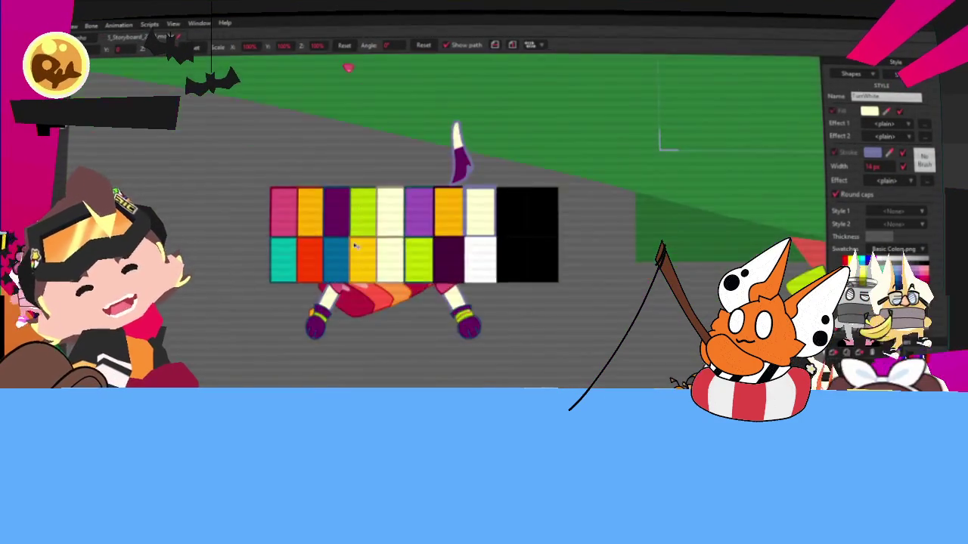
pyautogui.scroll(3, 365, 250)
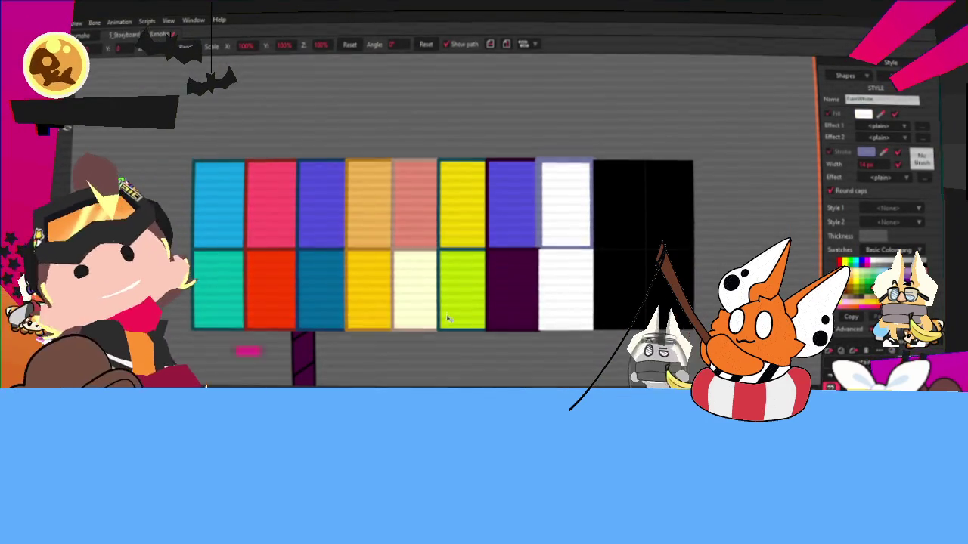
pyautogui.scroll(-2, 447, 319)
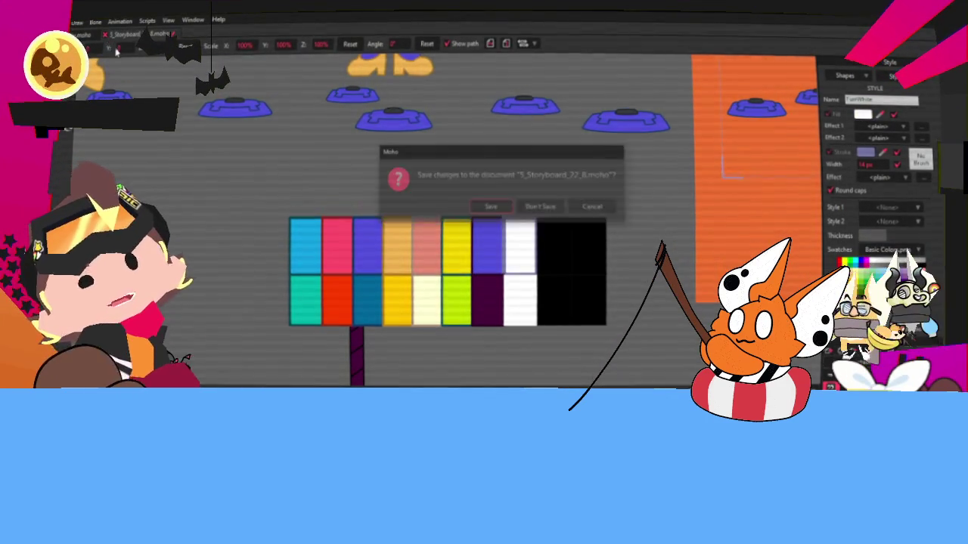
# Choose Don't Save to close the storyboard without keeping changes.
pyautogui.click(539, 207)
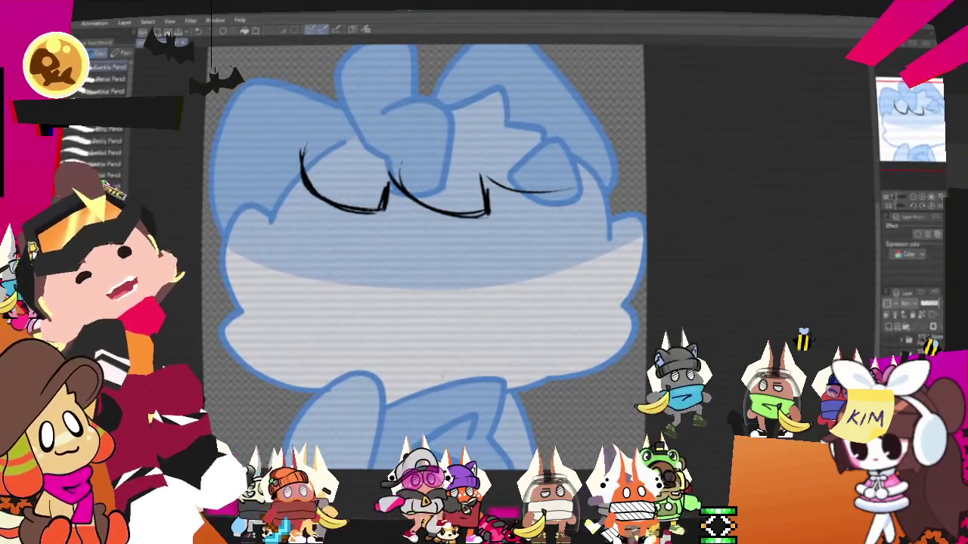
# Draw two short eyelash strokes on the right closed eye.
pyautogui.scroll(2, 424, 257)
pyautogui.moveTo(536, 214); pyautogui.dragTo(549, 242)
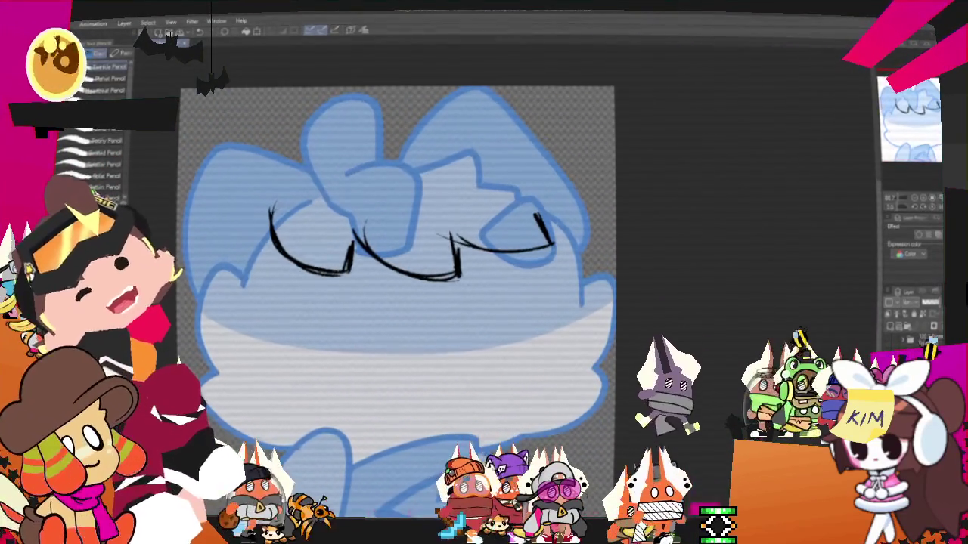
pyautogui.moveTo(550, 220); pyautogui.dragTo(573, 224)
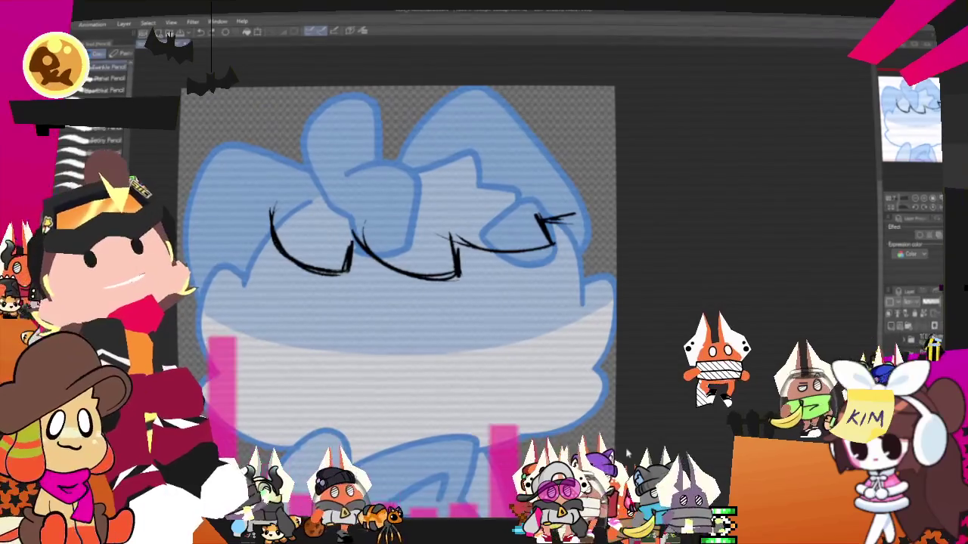
# Recentre the face, scribble numbers below the eyes, then undo them all.
pyautogui.moveTo(378, 303)
pyautogui.mouseDown()
pyautogui.moveTo(412, 291)
pyautogui.moveTo(473, 219)
pyautogui.mouseUp()
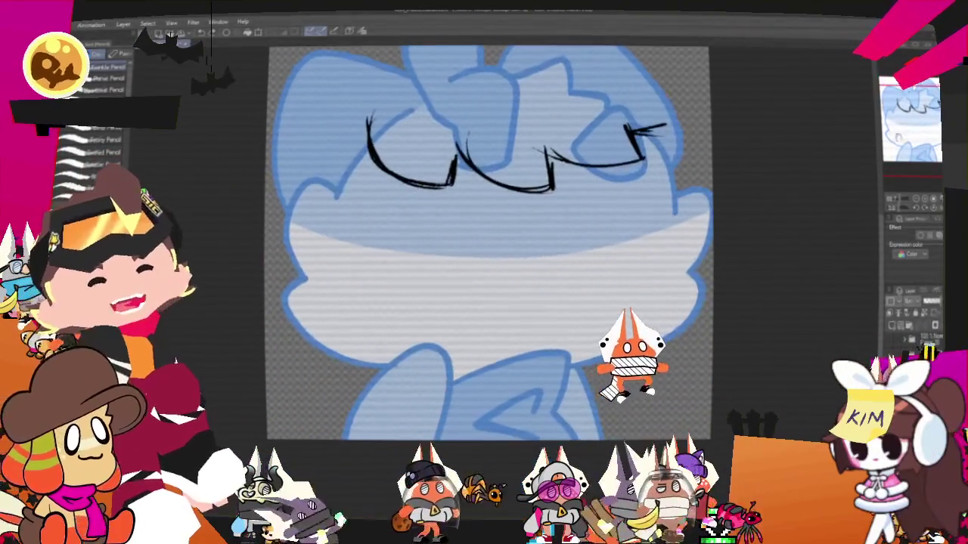
pyautogui.moveTo(452, 281); pyautogui.dragTo(474, 316)
pyautogui.moveTo(500, 258)
pyautogui.mouseDown()
pyautogui.moveTo(508, 298)
pyautogui.moveTo(560, 253)
pyautogui.moveTo(565, 281)
pyautogui.moveTo(624, 290)
pyautogui.mouseUp()
pyautogui.hotkey('ctrl', 'z')
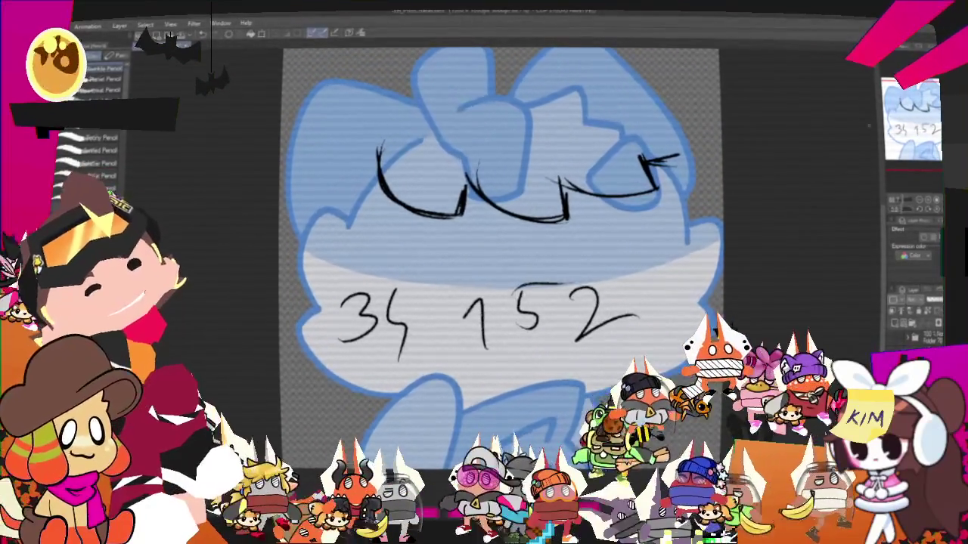
pyautogui.moveTo(322, 384); pyautogui.dragTo(684, 370)
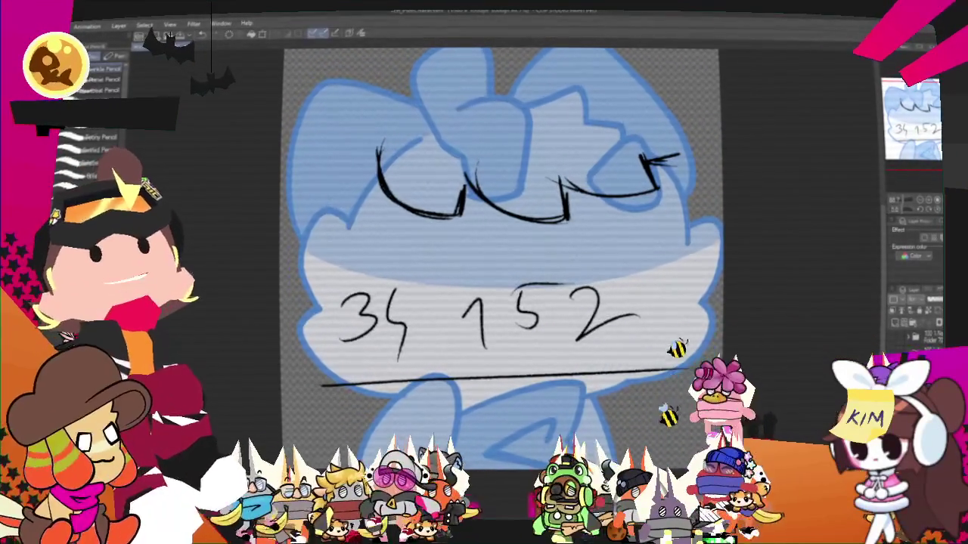
pyautogui.hotkey('ctrl', 'z')
pyautogui.hotkey('ctrl', 'z')
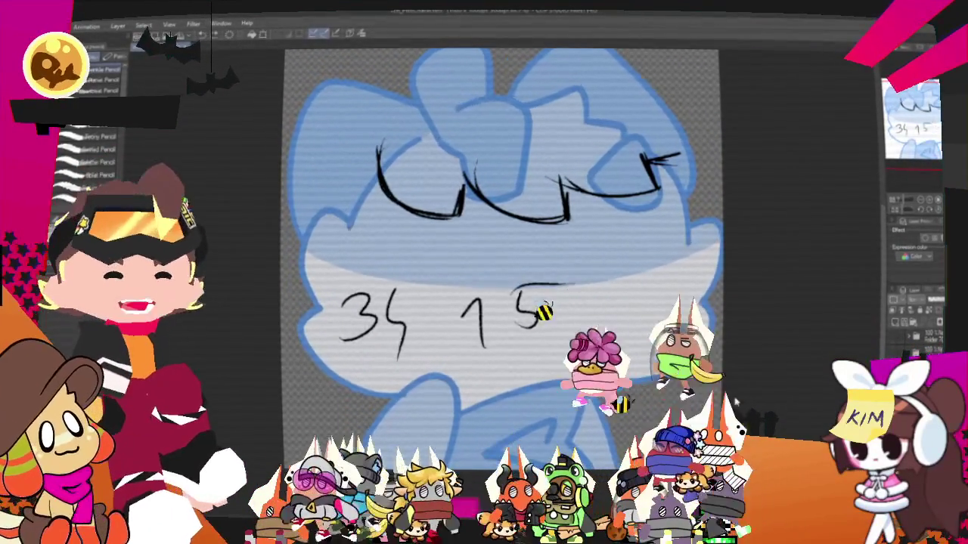
pyautogui.hotkey('ctrl', 'z')
pyautogui.hotkey('ctrl', 'z')
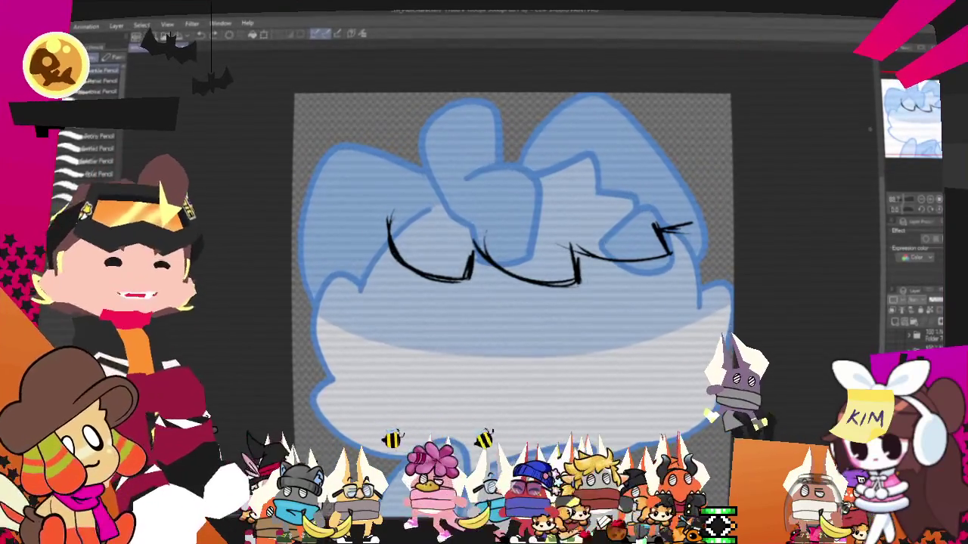
pyautogui.press('m')
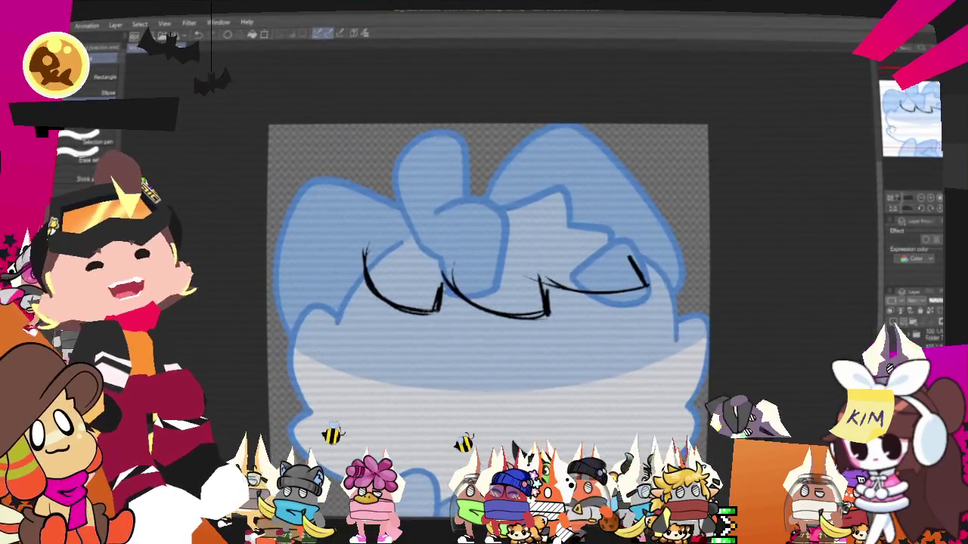
# Pencil long curved strands across the hair top and extend the left-side curl.
pyautogui.press('p')
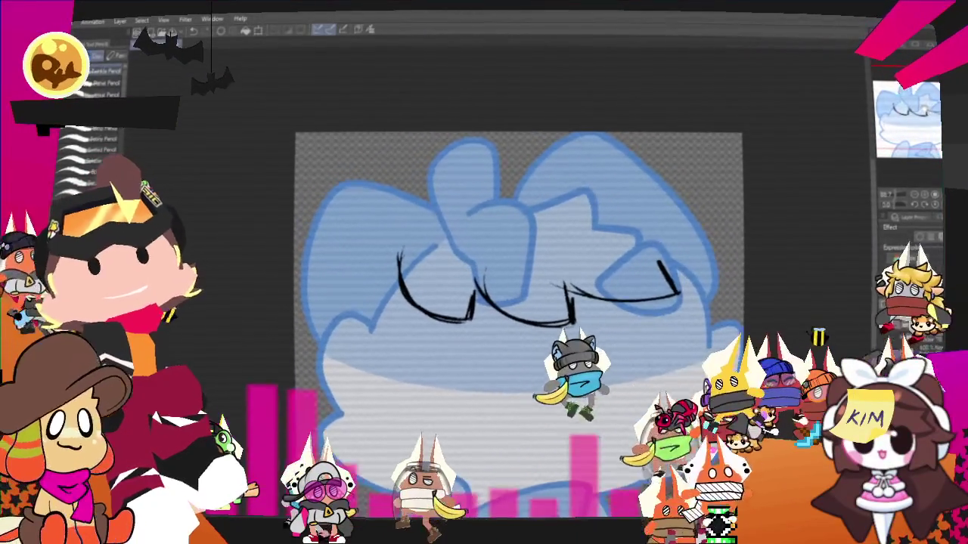
pyautogui.moveTo(365, 161); pyautogui.dragTo(382, 244)
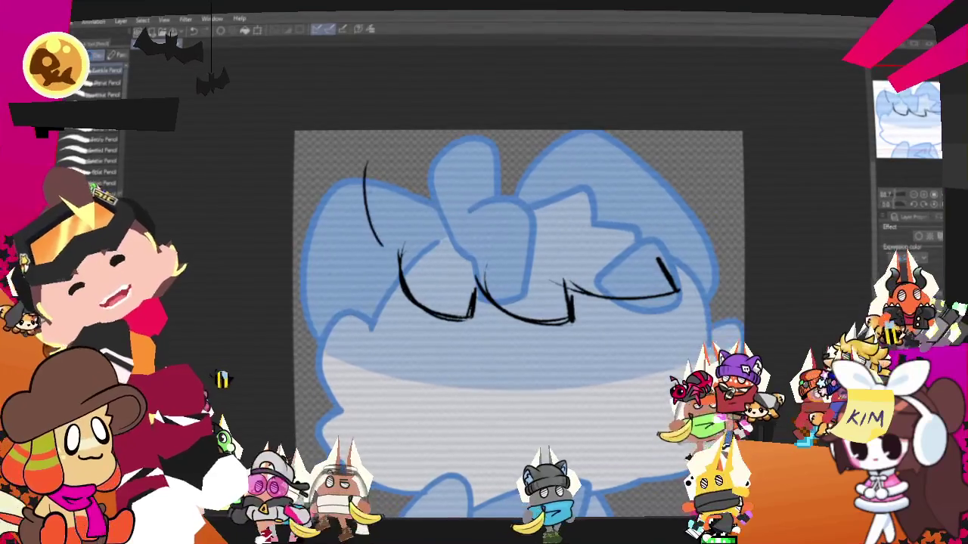
pyautogui.moveTo(327, 233); pyautogui.dragTo(378, 261)
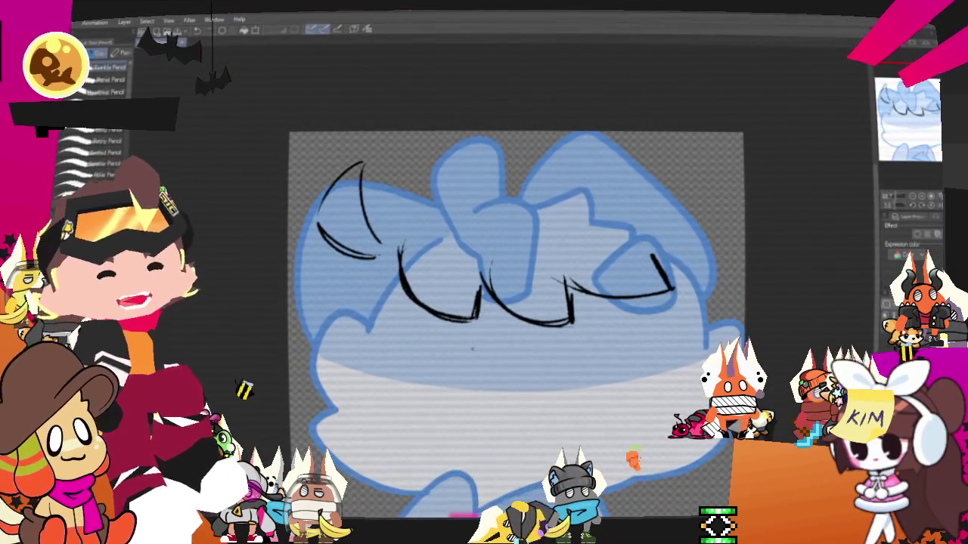
pyautogui.scroll(1, 514, 302)
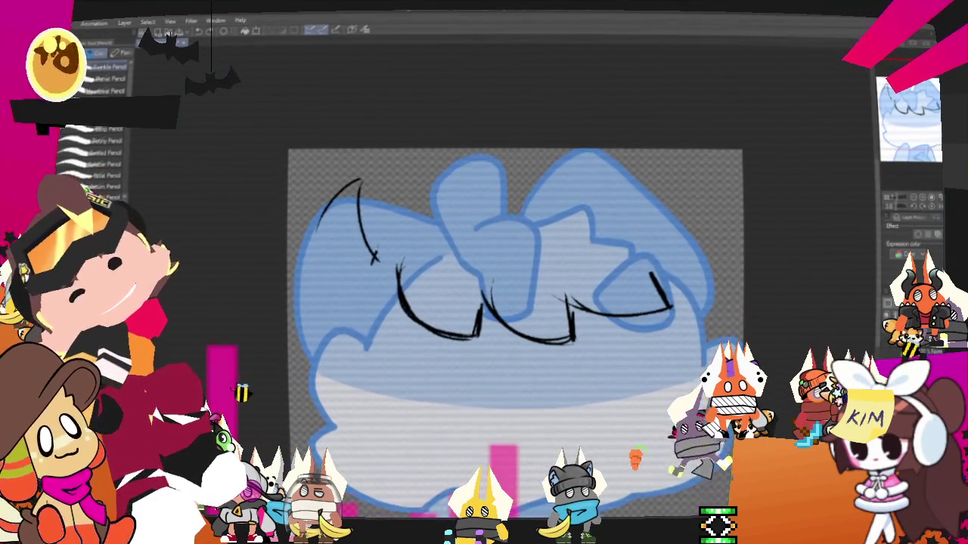
pyautogui.moveTo(371, 261); pyautogui.dragTo(529, 175)
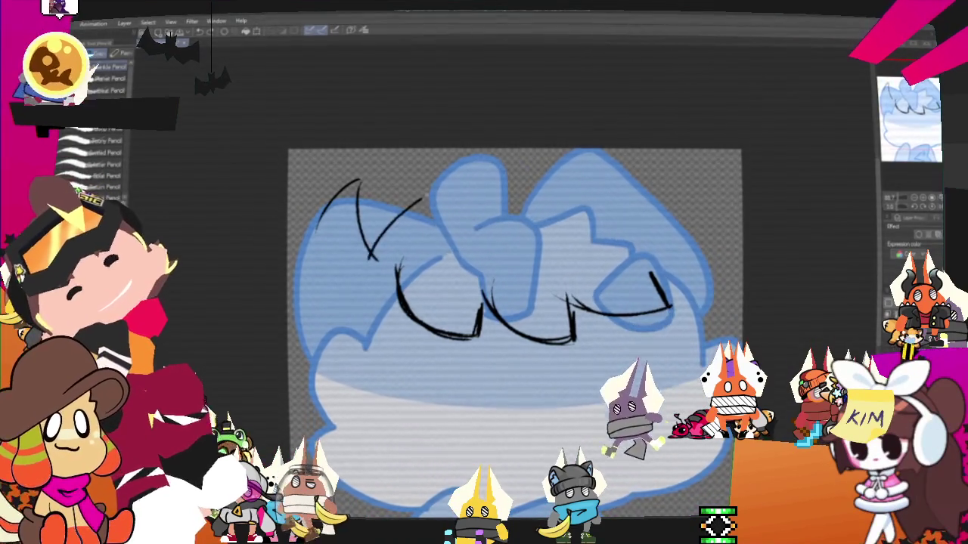
pyautogui.moveTo(374, 264)
pyautogui.mouseDown()
pyautogui.moveTo(692, 182)
pyautogui.moveTo(675, 276)
pyautogui.mouseUp()
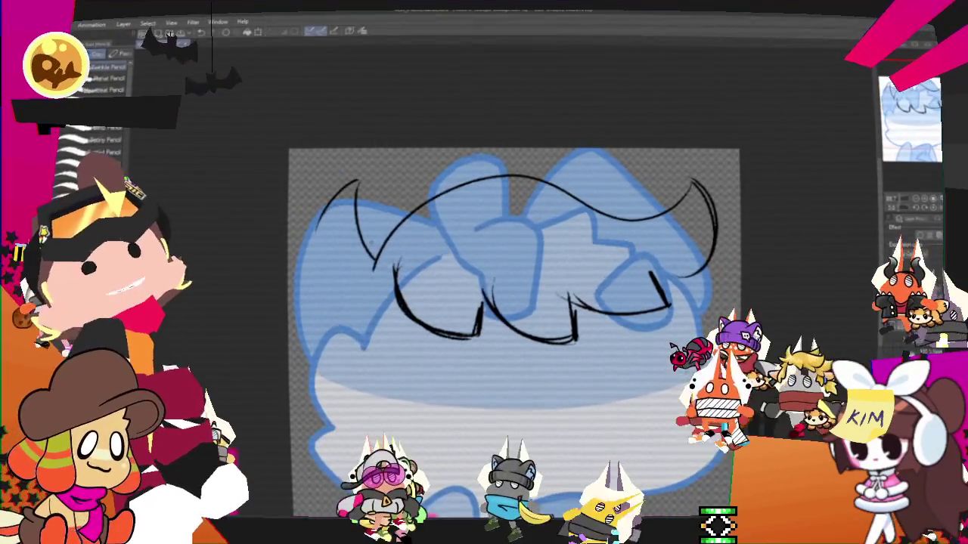
pyautogui.moveTo(352, 185); pyautogui.dragTo(359, 286)
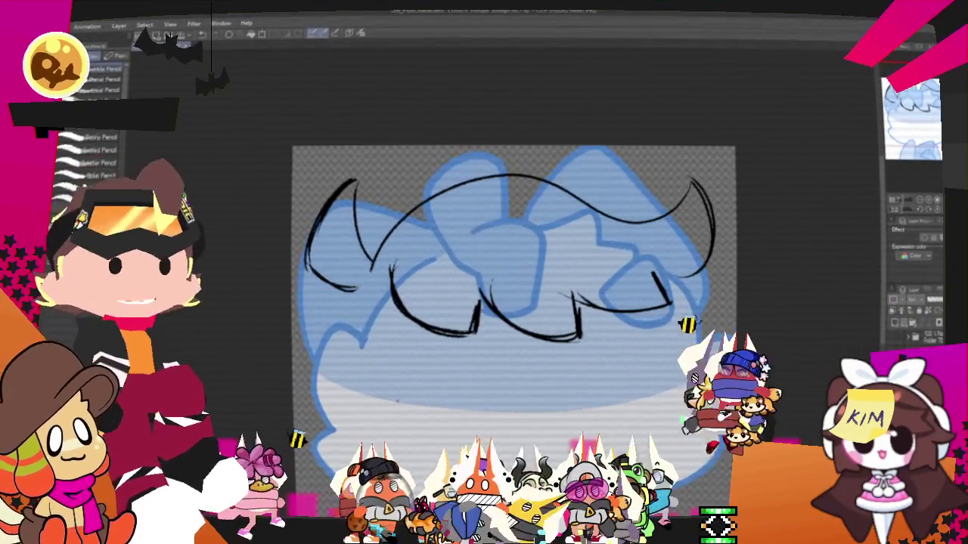
pyautogui.moveTo(514, 302)
pyautogui.mouseDown()
pyautogui.moveTo(545, 247)
pyautogui.moveTo(585, 228)
pyautogui.mouseUp()
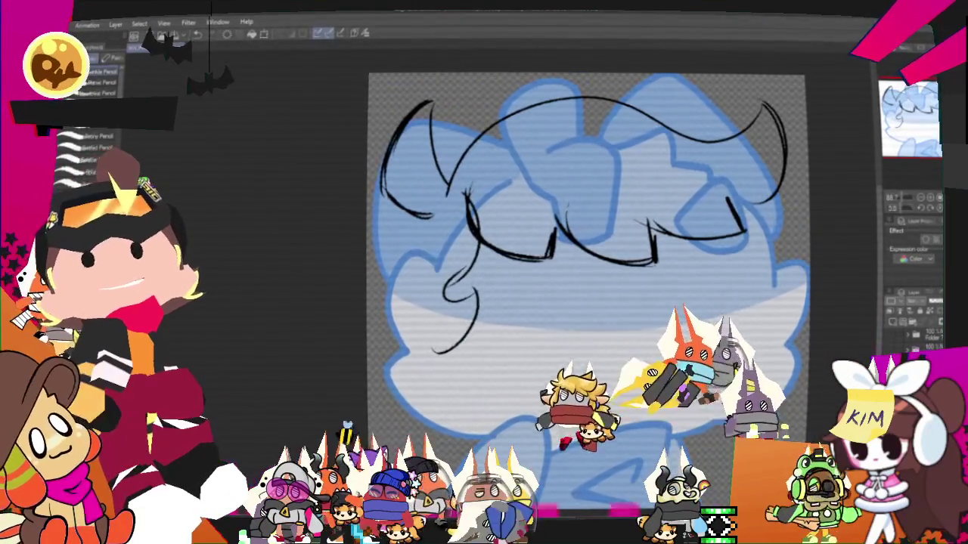
# Extend the lower-left curl downward and rectangle-select the lower-left curls area.
pyautogui.moveTo(439, 350); pyautogui.dragTo(465, 412)
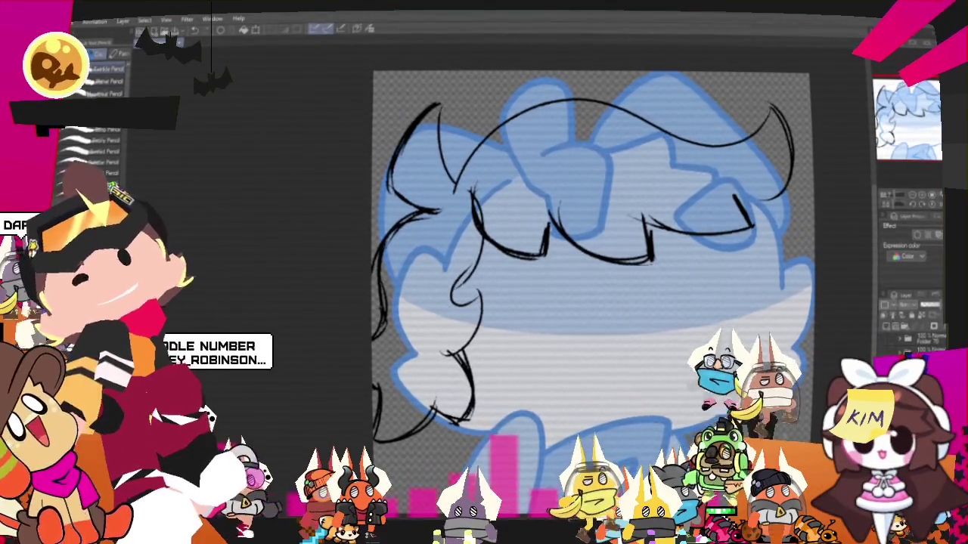
pyautogui.press('m')
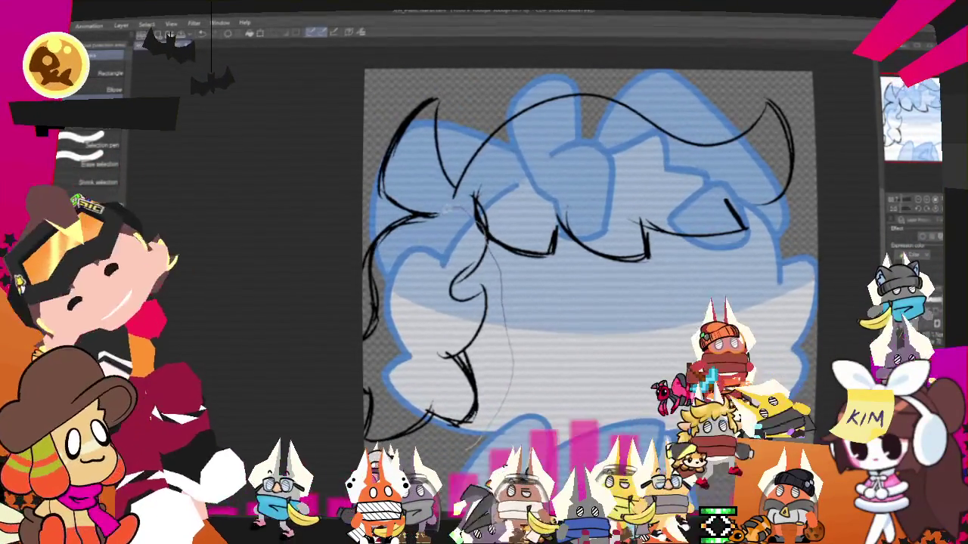
pyautogui.press('o')
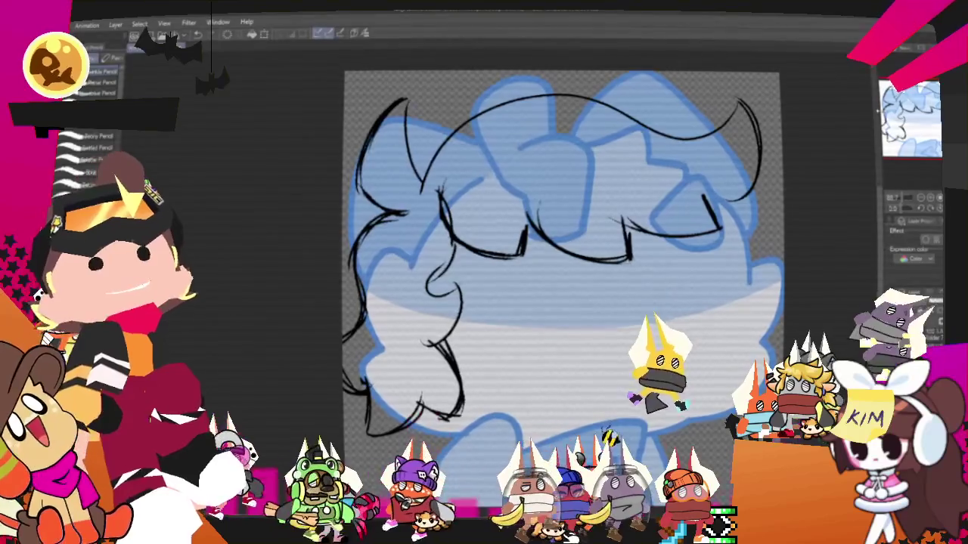
pyautogui.press('m')
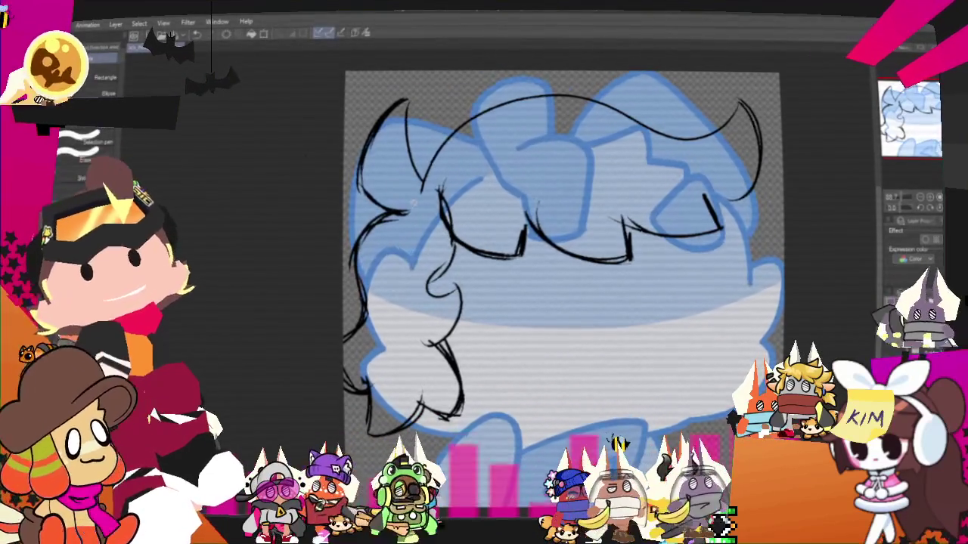
pyautogui.moveTo(355, 265); pyautogui.dragTo(517, 484)
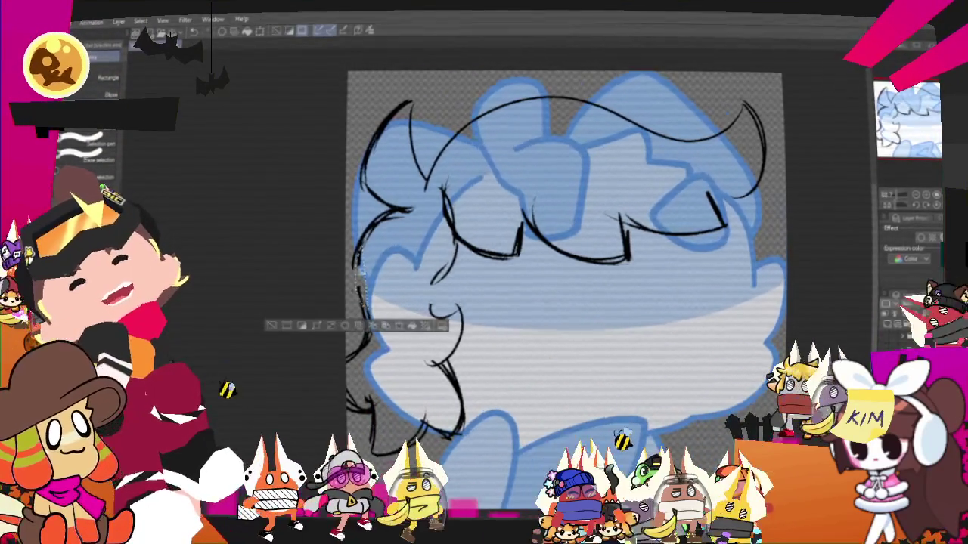
pyautogui.press('p')
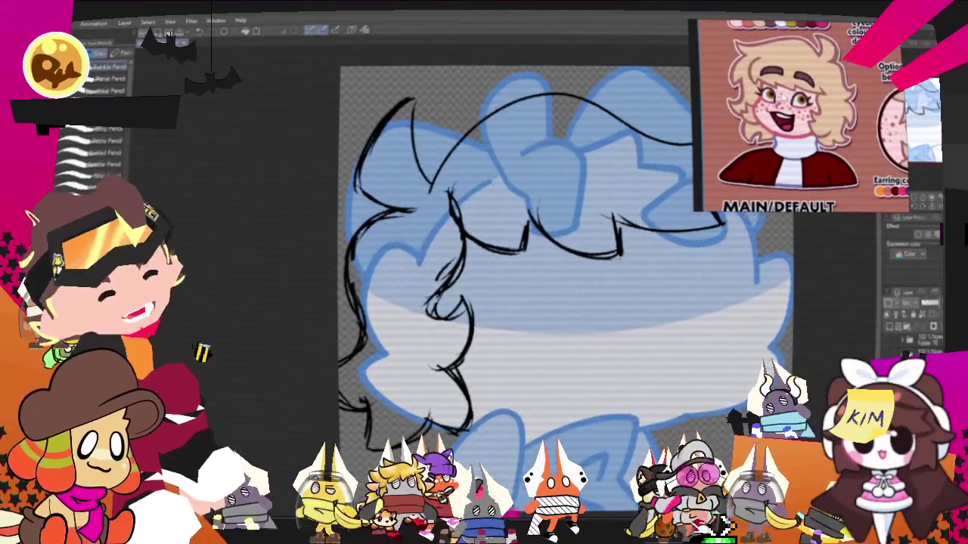
# Add a pencil stroke at the bottom of the left-side curls, rotating the view.
pyautogui.scroll(1, 514, 288)
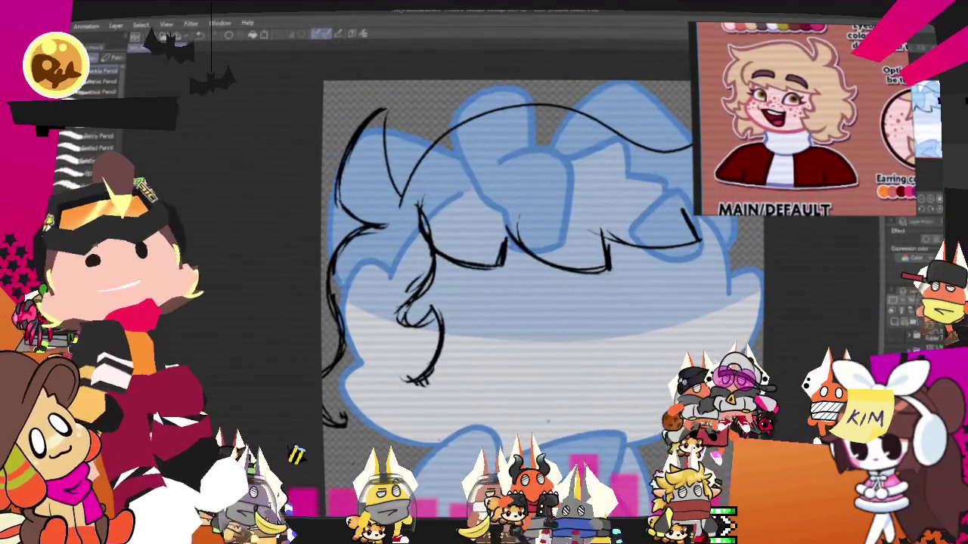
pyautogui.scroll(-1, 506, 257)
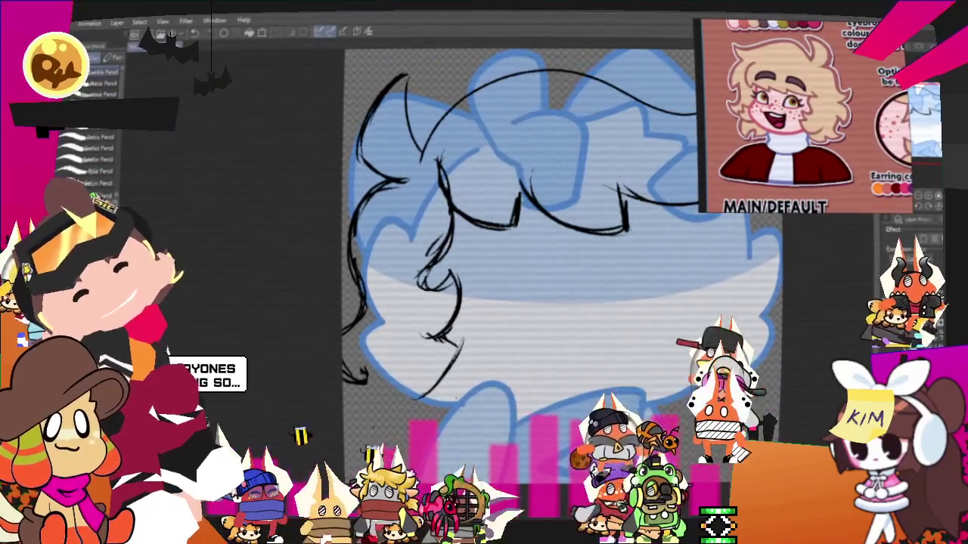
pyautogui.moveTo(458, 342); pyautogui.dragTo(415, 398)
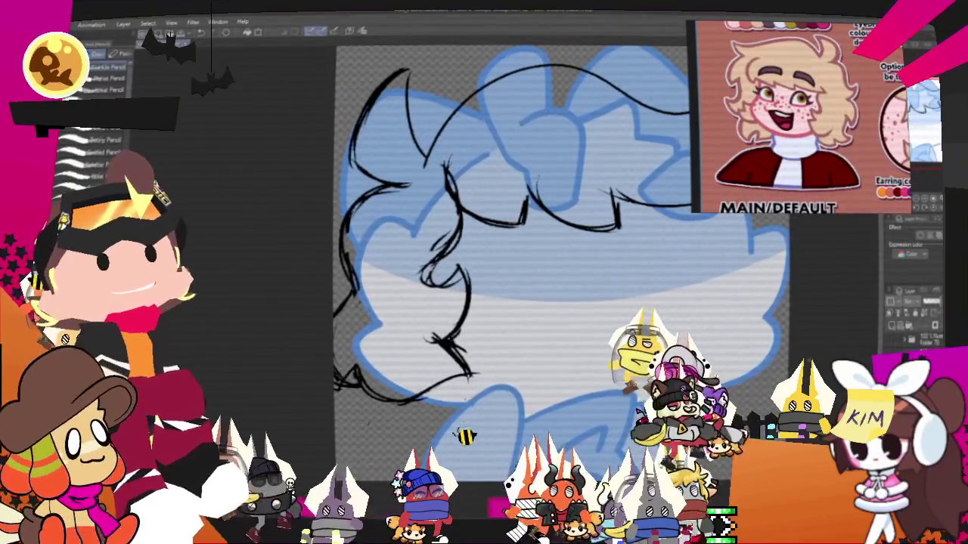
pyautogui.moveTo(515, 227); pyautogui.dragTo(382, 242)
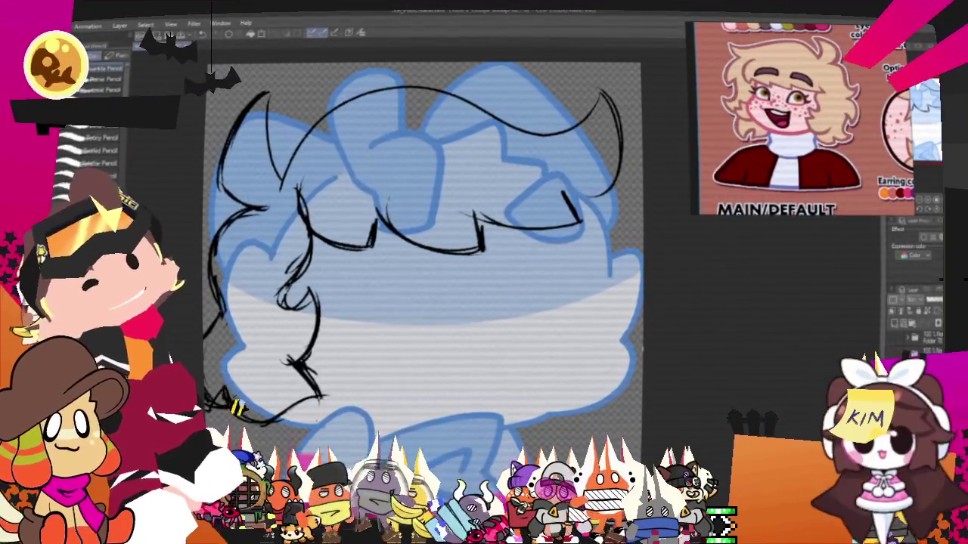
pyautogui.scroll(3, 419, 287)
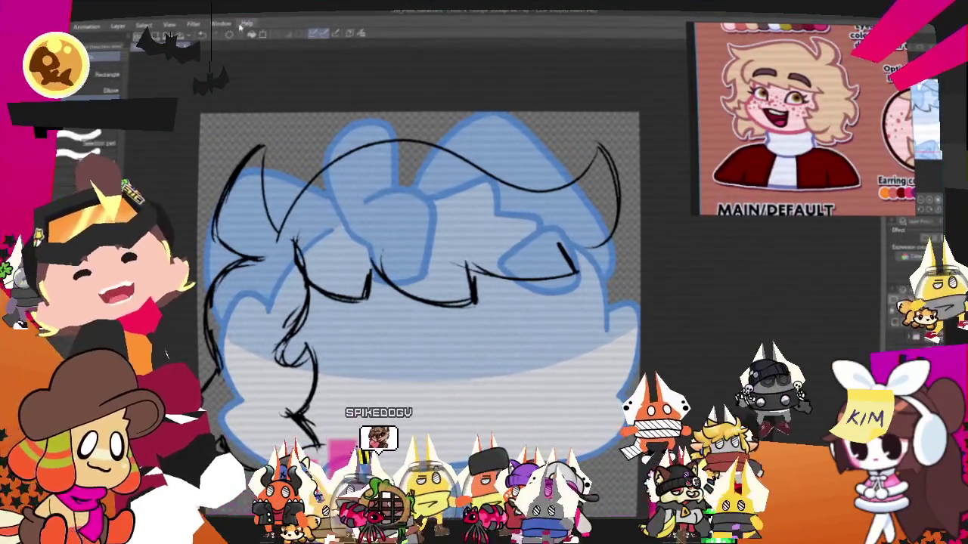
# Lasso the top hair lines and free-transform them upward, tilting their right side down.
pyautogui.press('m')
pyautogui.moveTo(417, 66); pyautogui.dragTo(654, 177)
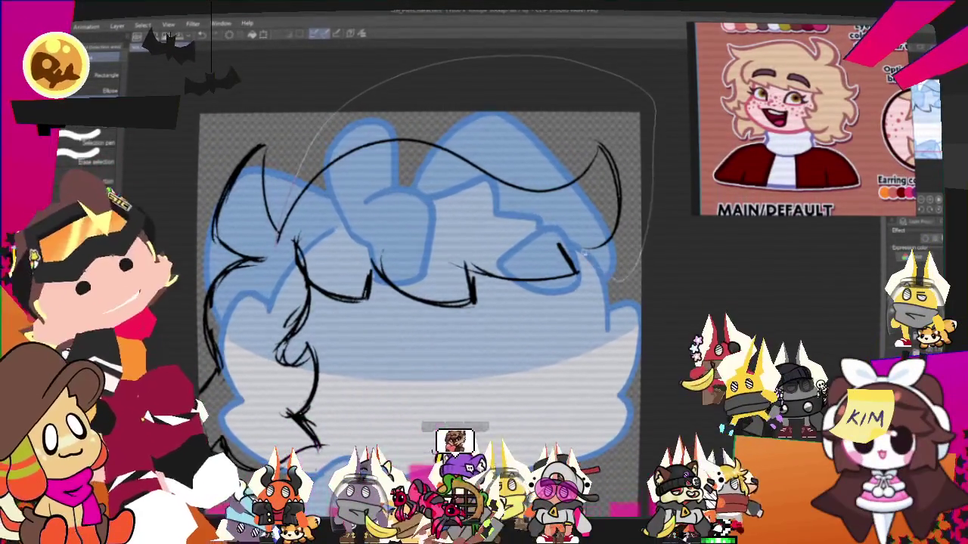
pyautogui.moveTo(544, 225); pyautogui.dragTo(299, 226)
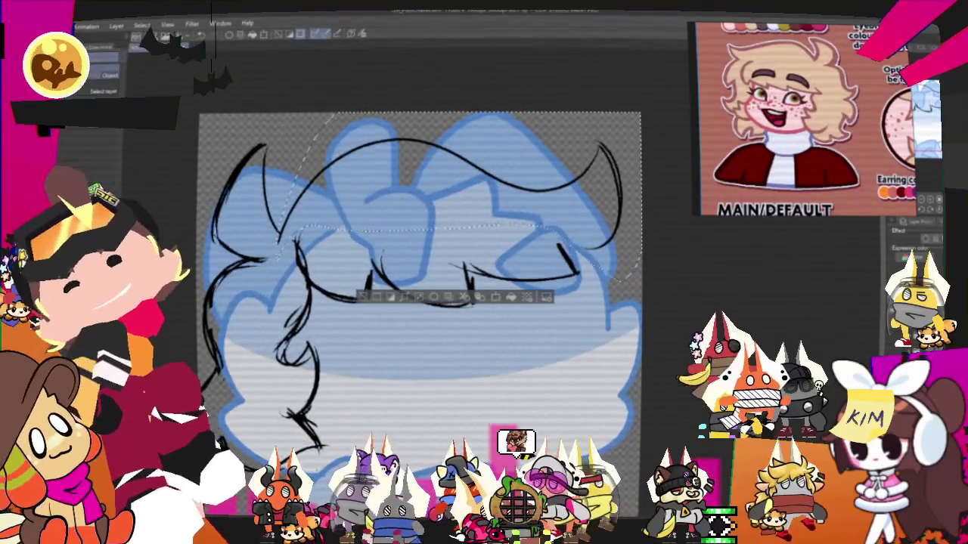
pyautogui.rightClick(549, 224)
pyautogui.click(593, 340)
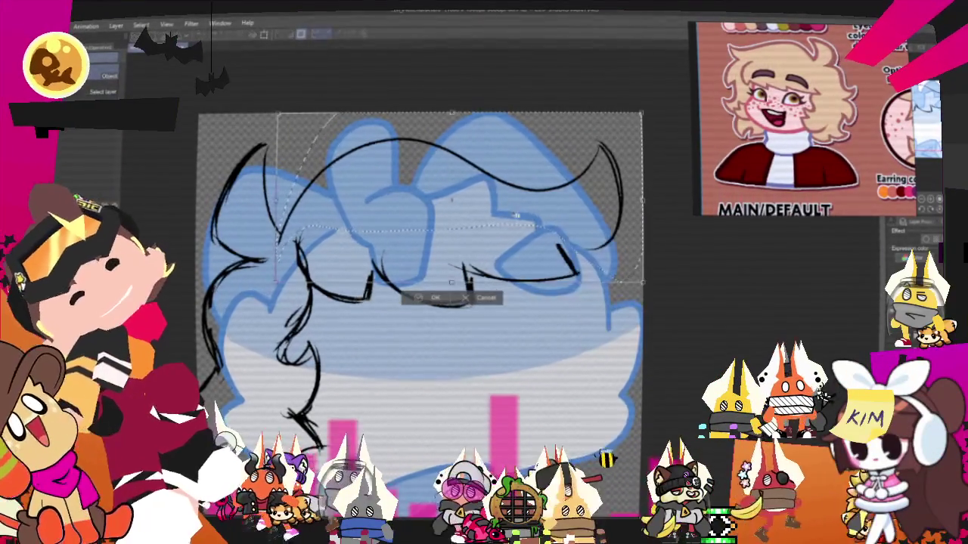
pyautogui.moveTo(437, 92); pyautogui.dragTo(445, 77)
pyautogui.moveTo(634, 76); pyautogui.dragTo(639, 104)
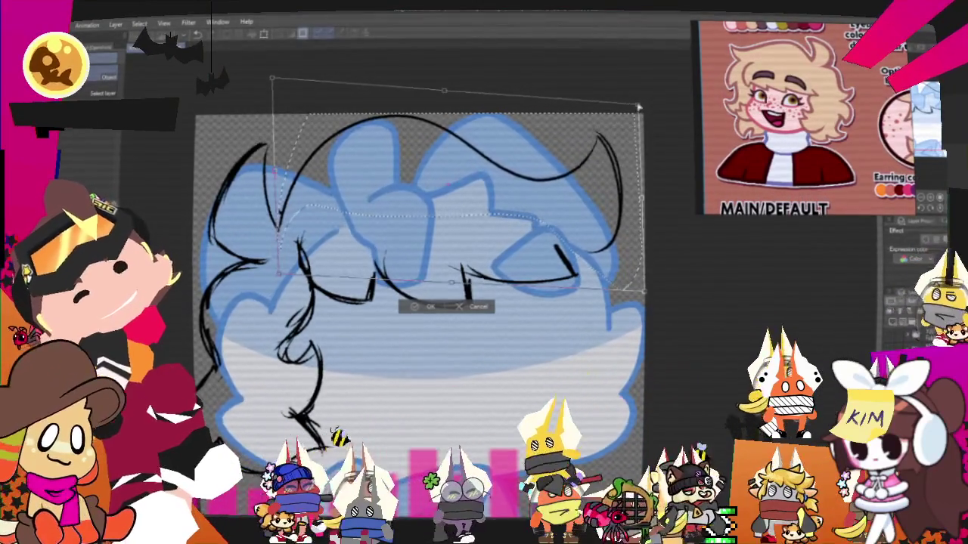
pyautogui.moveTo(448, 185); pyautogui.dragTo(444, 181)
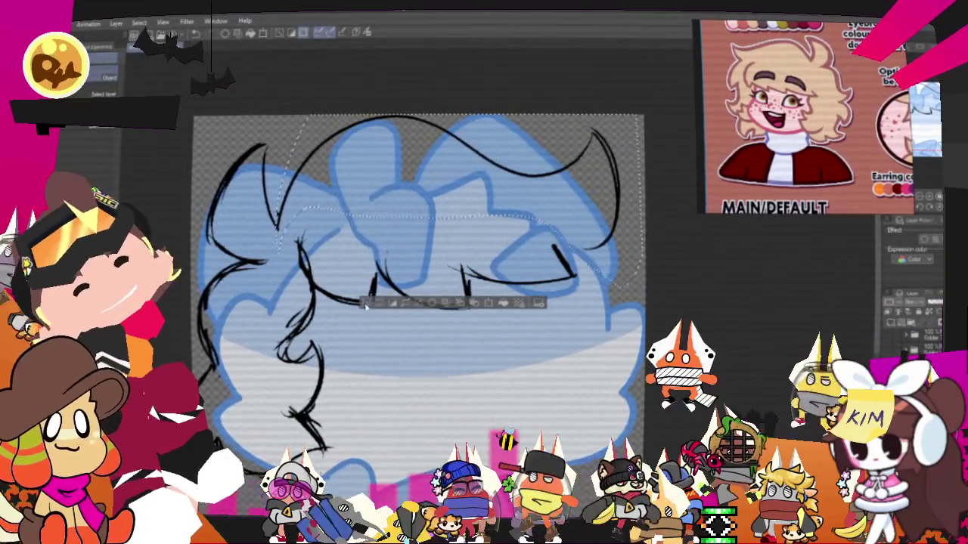
pyautogui.press('Return')
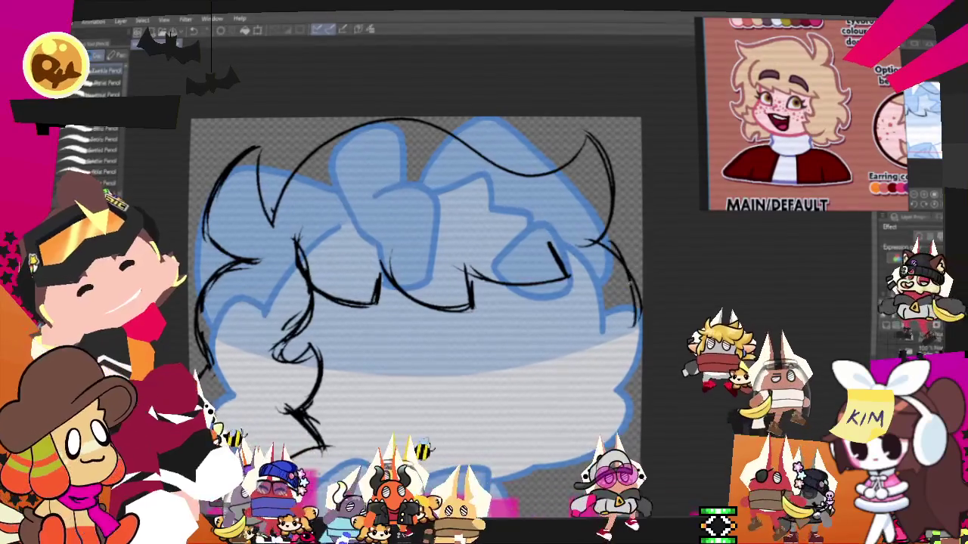
# Sketch a short edge stroke and a long curl down the hair's right side.
pyautogui.moveTo(593, 323); pyautogui.dragTo(638, 333)
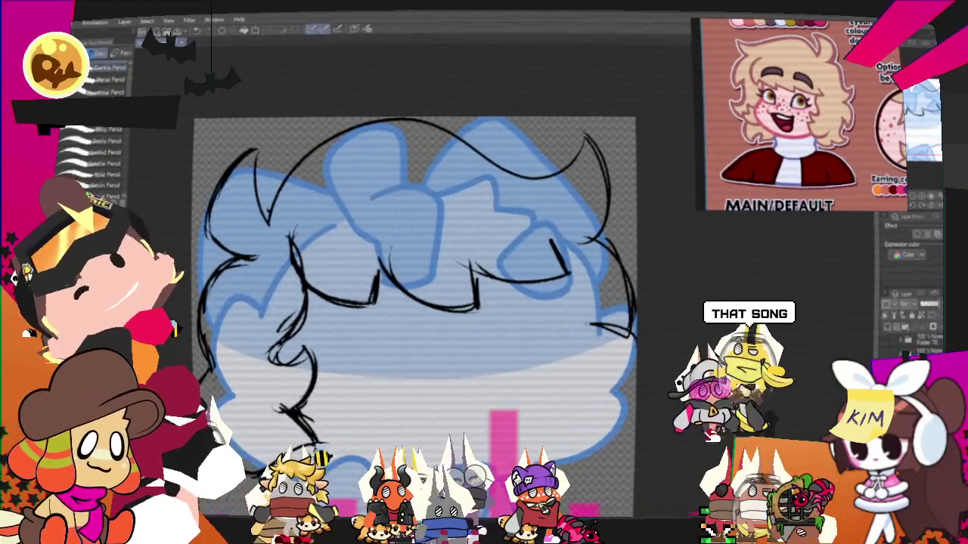
pyautogui.moveTo(573, 261); pyautogui.dragTo(604, 382)
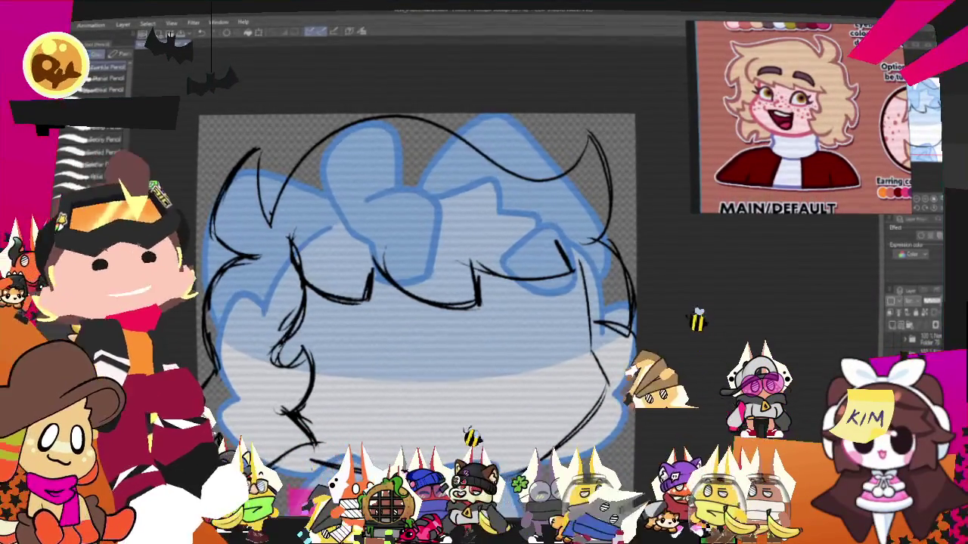
pyautogui.moveTo(416, 302); pyautogui.dragTo(484, 220)
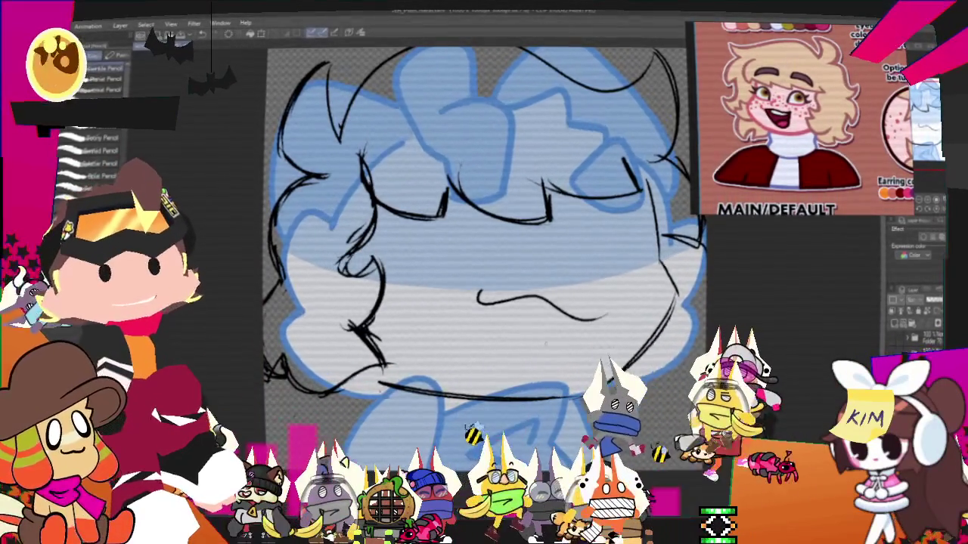
# Replace the mouth with a wider line and a U-shaped tongue beneath it, then scroll down.
pyautogui.hotkey('ctrl', 'z')
pyautogui.moveTo(470, 301); pyautogui.dragTo(589, 301)
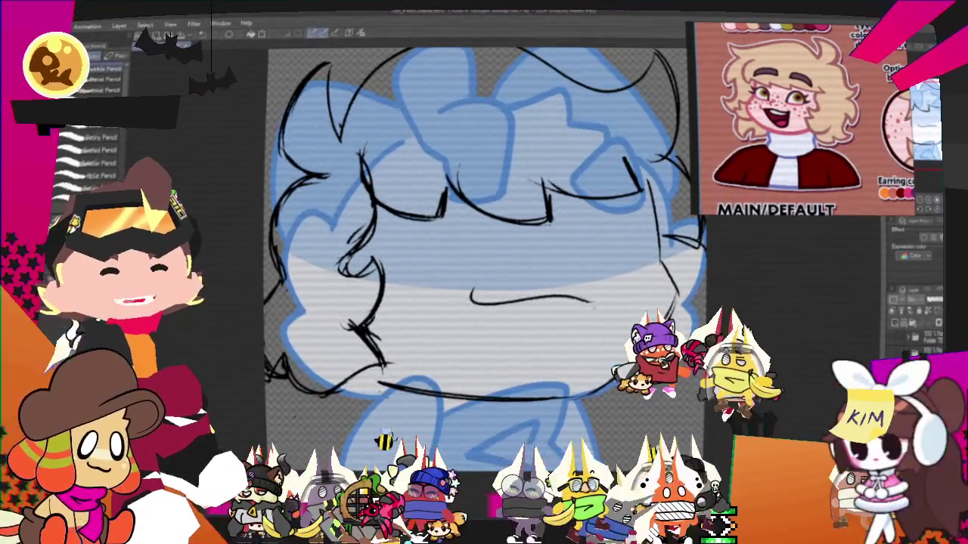
pyautogui.moveTo(489, 288); pyautogui.dragTo(620, 310)
pyautogui.moveTo(503, 317); pyautogui.dragTo(598, 317)
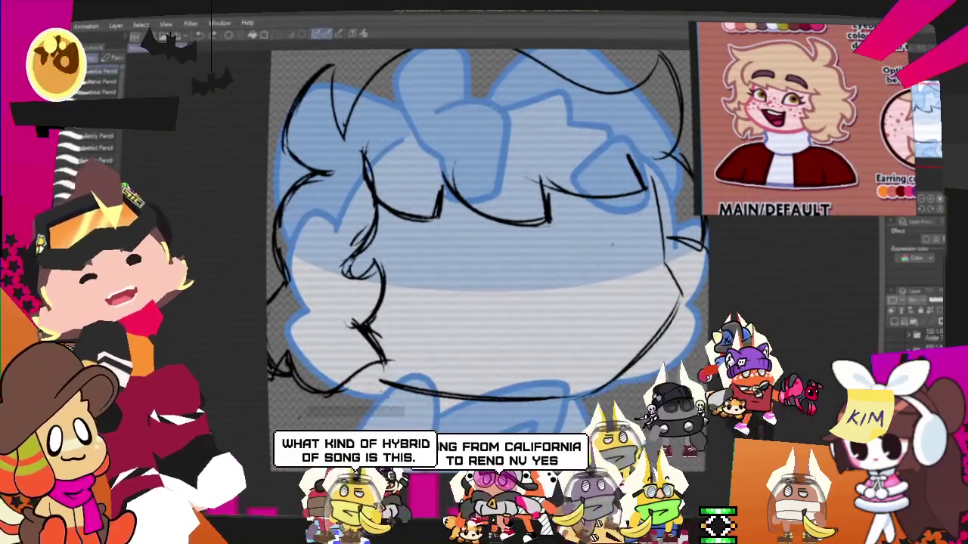
pyautogui.scroll(-3, 491, 242)
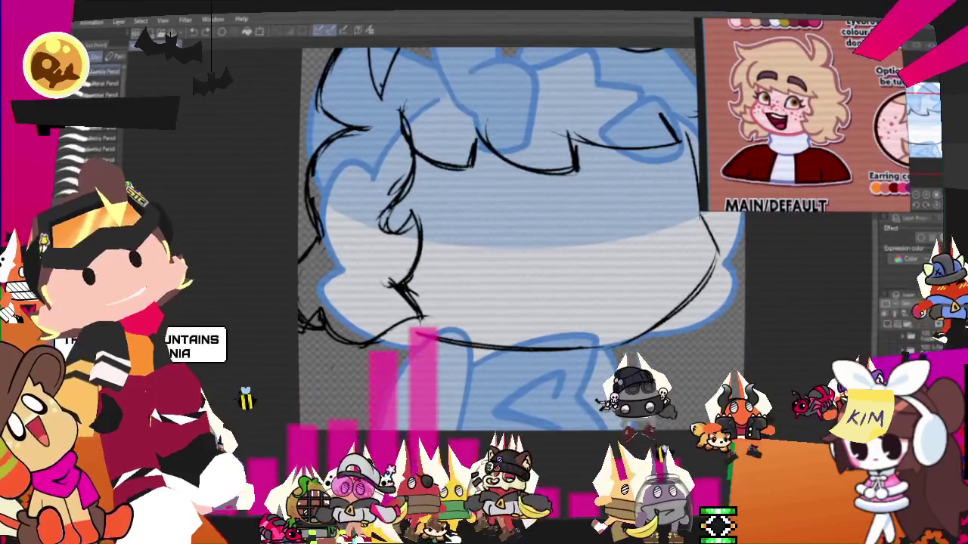
pyautogui.scroll(-2, 499, 227)
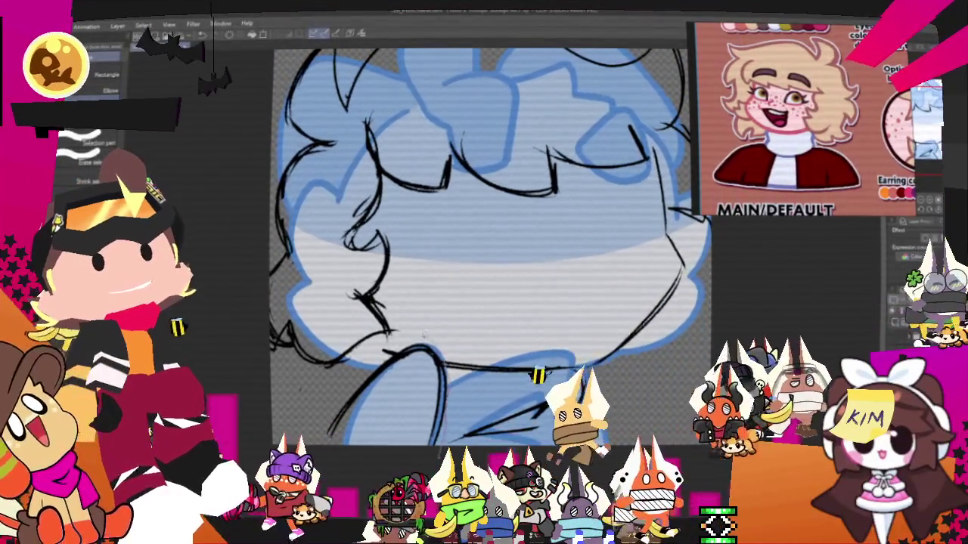
# Transform the collar strokes into place, commit them, and pan to the top of the head.
pyautogui.hotkey('ctrl', 't')
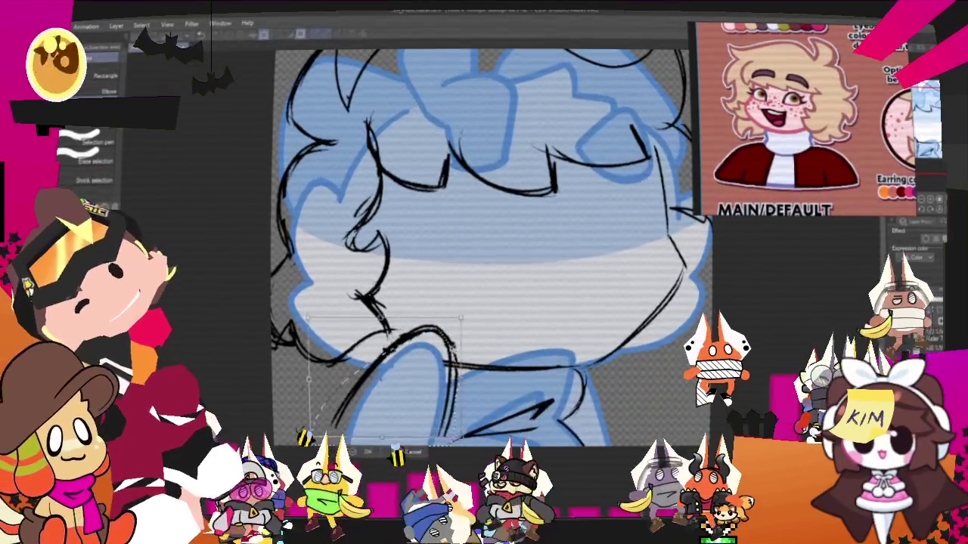
pyautogui.press('Return')
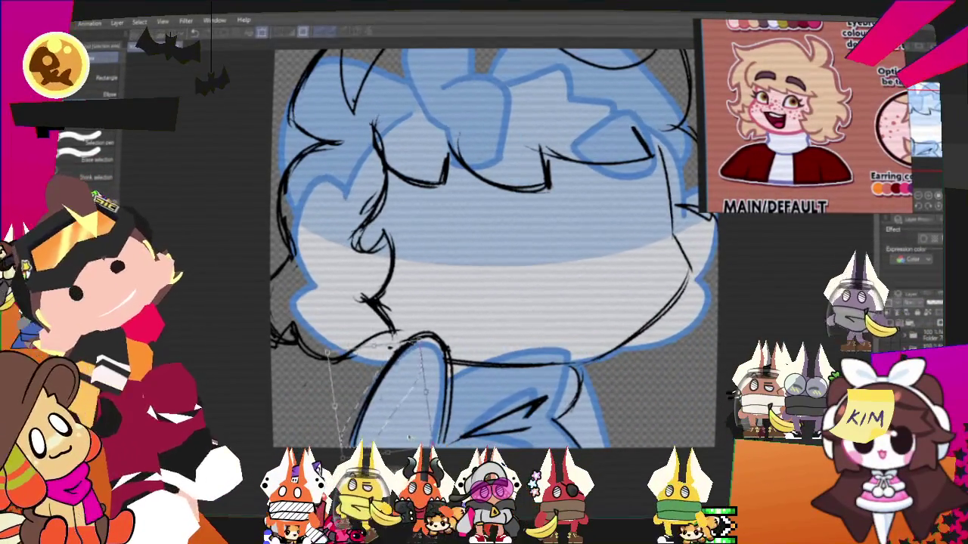
pyautogui.press('Return')
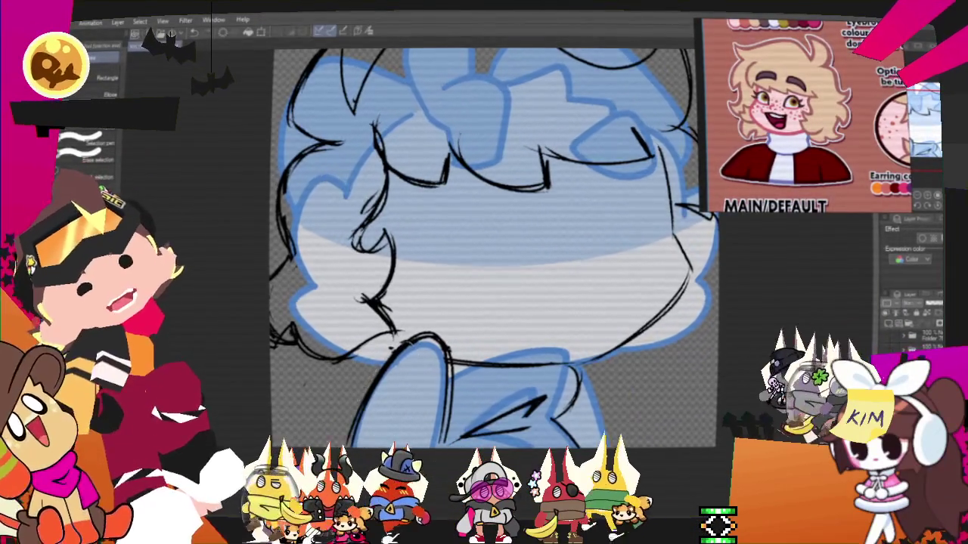
pyautogui.moveTo(484, 250); pyautogui.dragTo(423, 287)
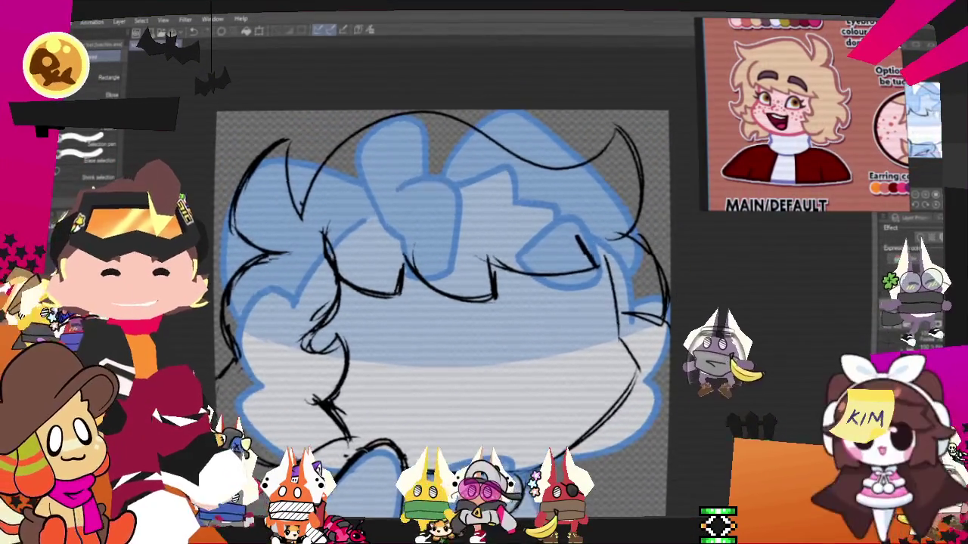
# Switch to the pencil and zoom out to fit the whole canvas.
pyautogui.press('p')
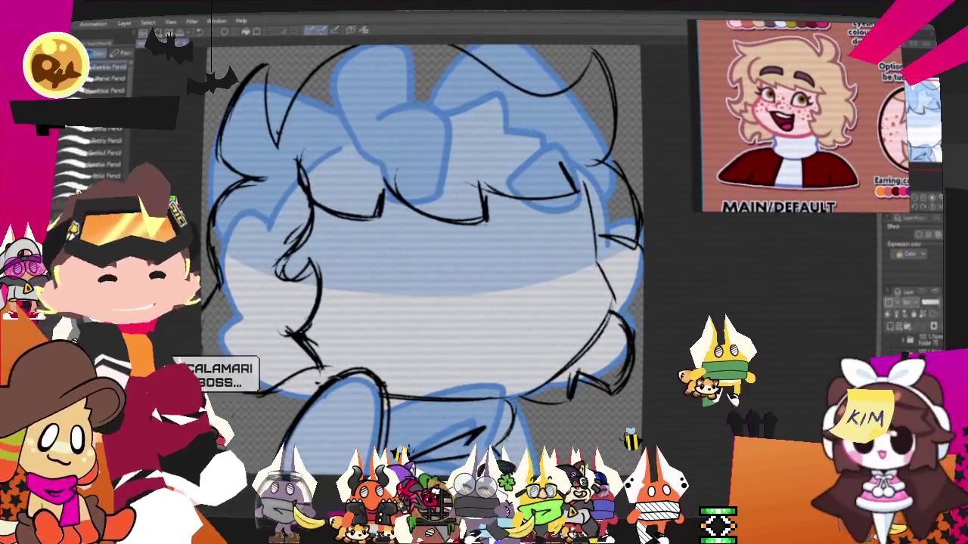
pyautogui.hotkey('ctrl', '-')
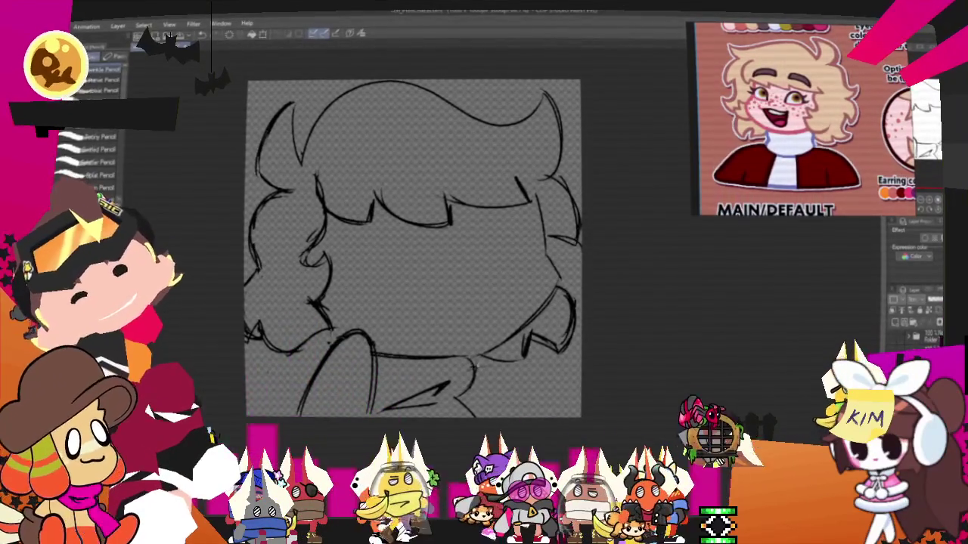
# Add a short shirt line and lasso-select the lower-left part of the sketch.
pyautogui.moveTo(491, 364); pyautogui.dragTo(505, 414)
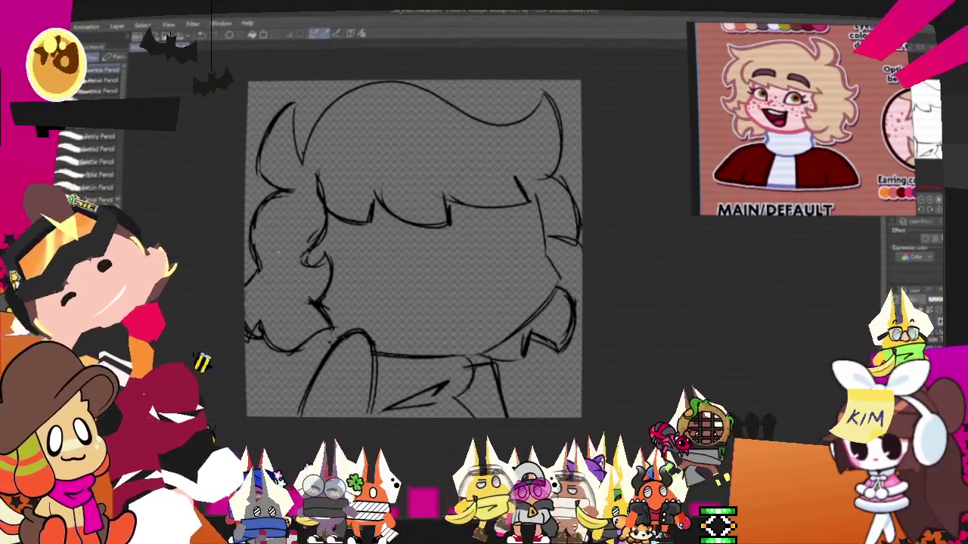
pyautogui.press('m')
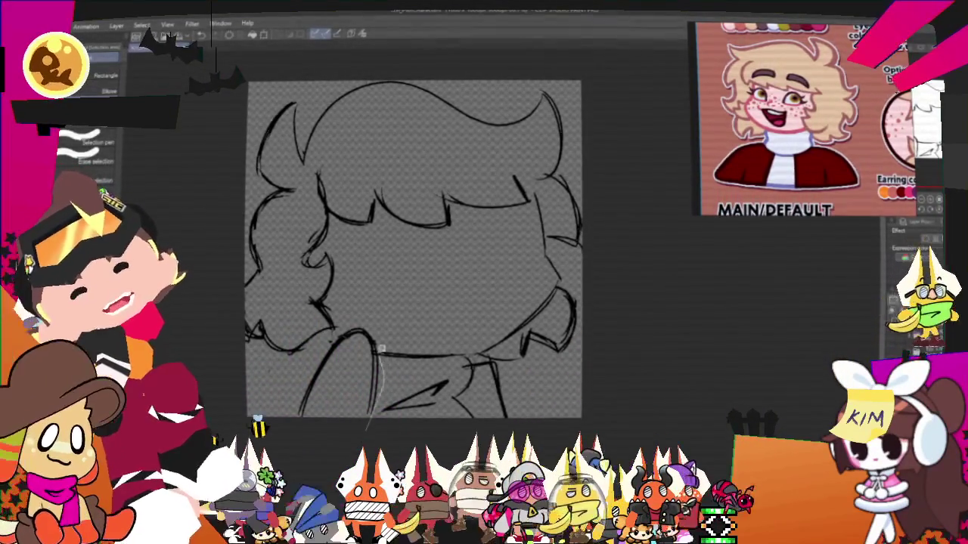
pyautogui.moveTo(380, 351); pyautogui.dragTo(376, 343)
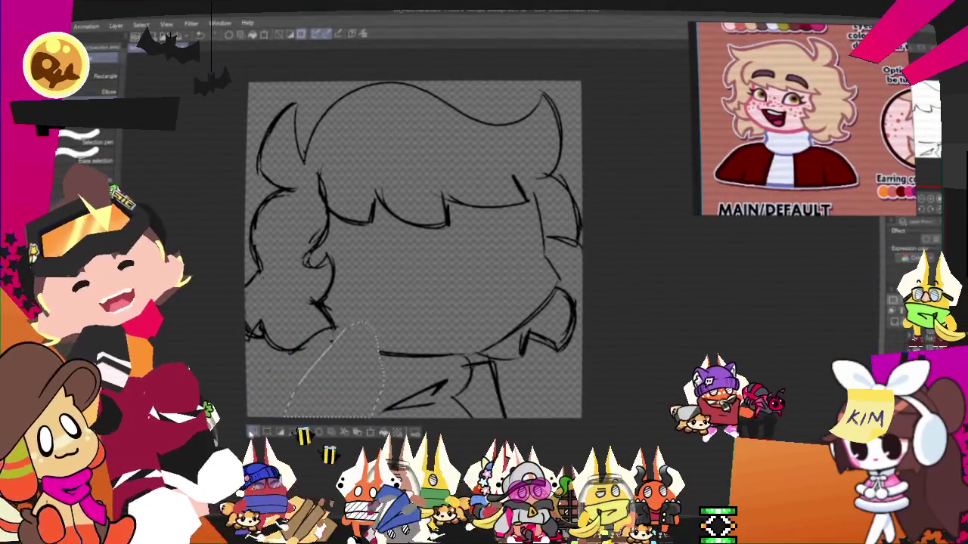
pyautogui.press('p')
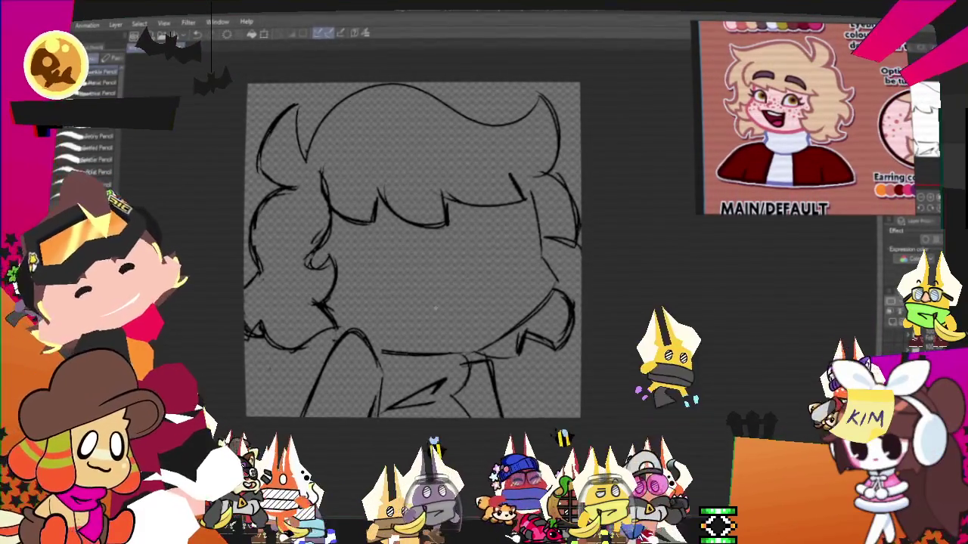
# Switch to the inking pen and bring the face and fringe into view.
pyautogui.scroll(2, 412, 250)
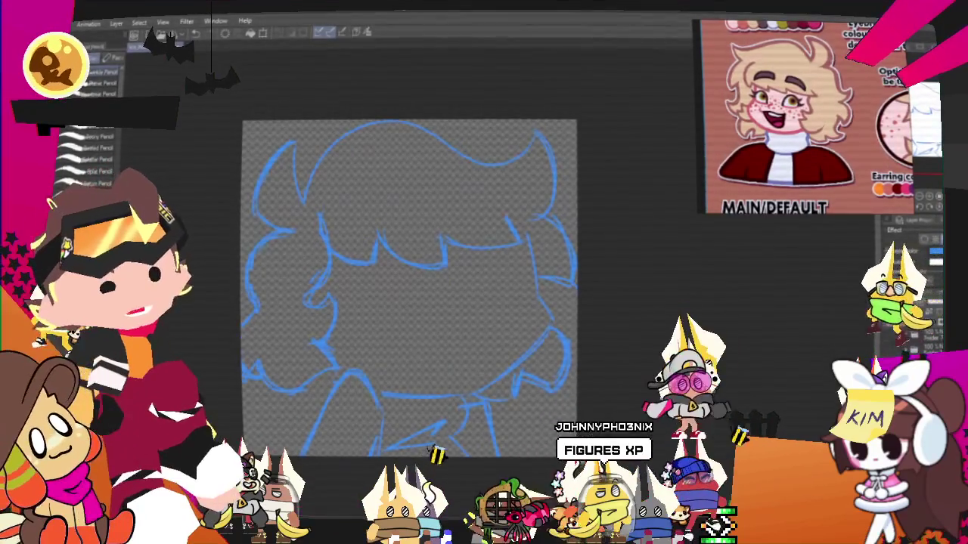
pyautogui.scroll(-1, 401, 279)
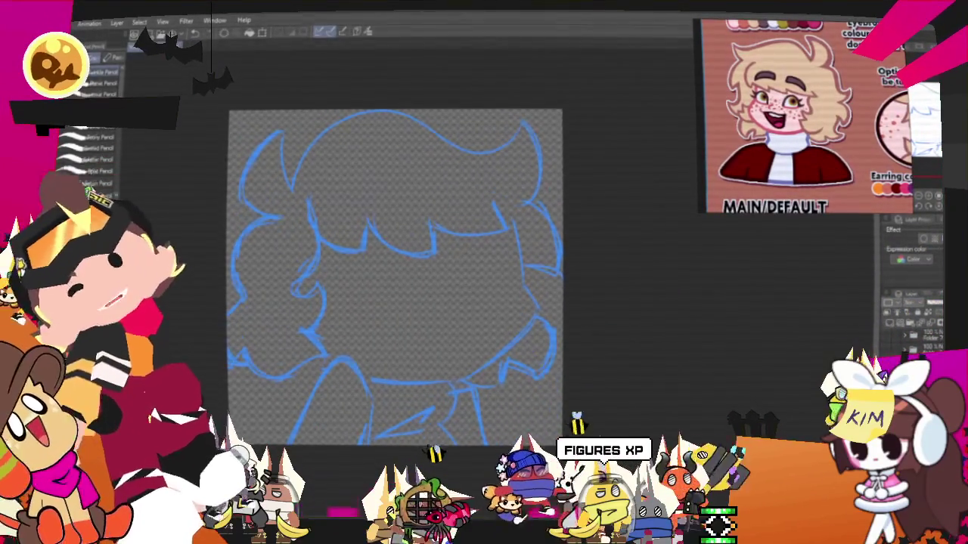
pyautogui.press('p')
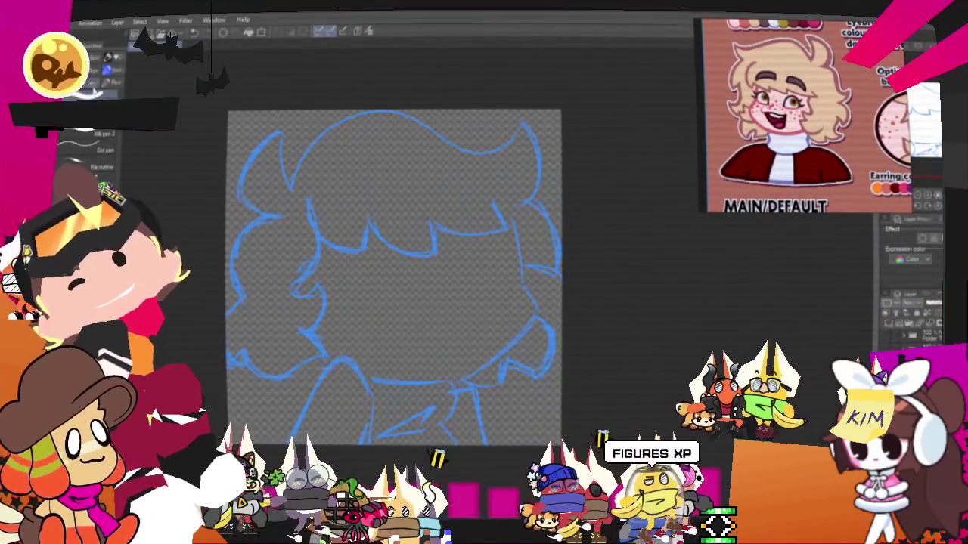
pyautogui.moveTo(393, 279); pyautogui.dragTo(454, 304)
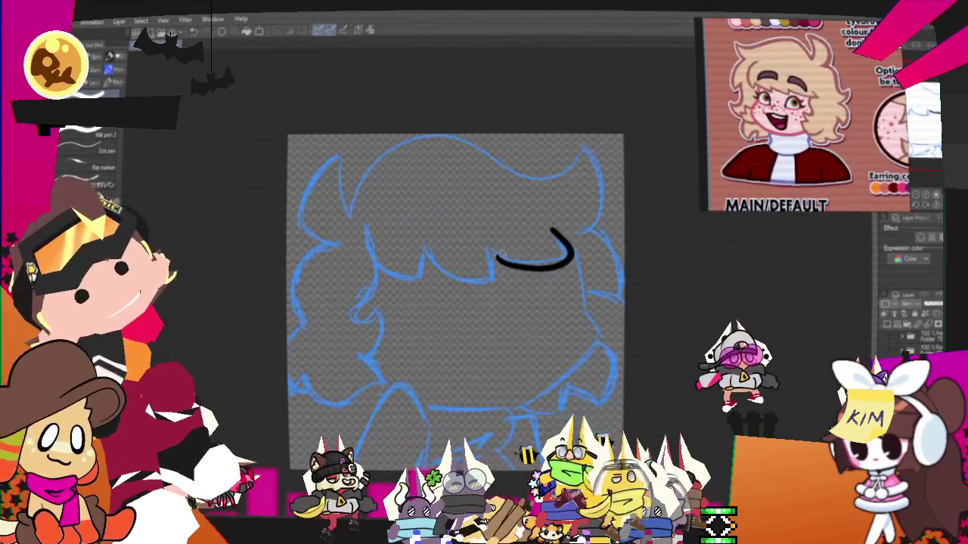
# Ink the wavy fringe line across the forehead and confirm its adjusted shape.
pyautogui.moveTo(543, 271); pyautogui.dragTo(501, 255)
pyautogui.moveTo(430, 242); pyautogui.dragTo(499, 276)
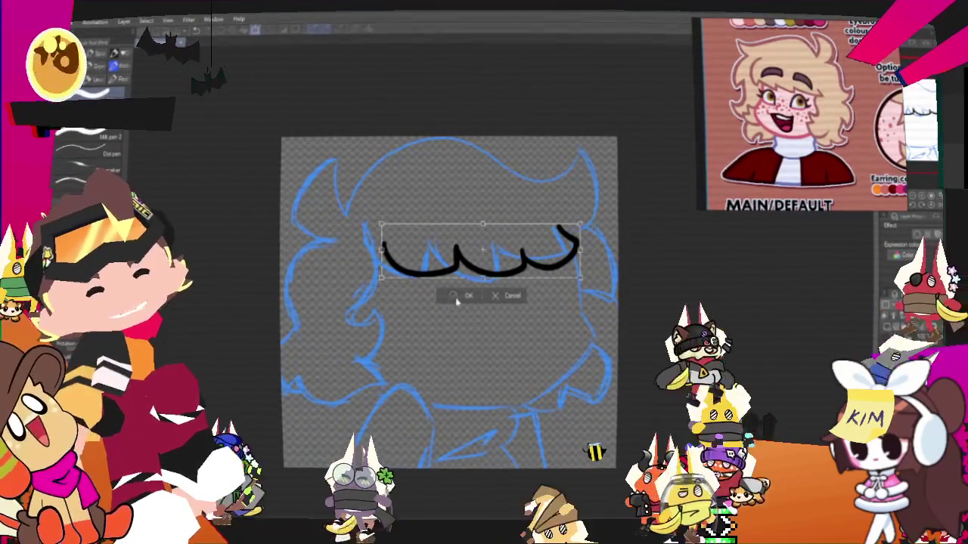
pyautogui.press('Return')
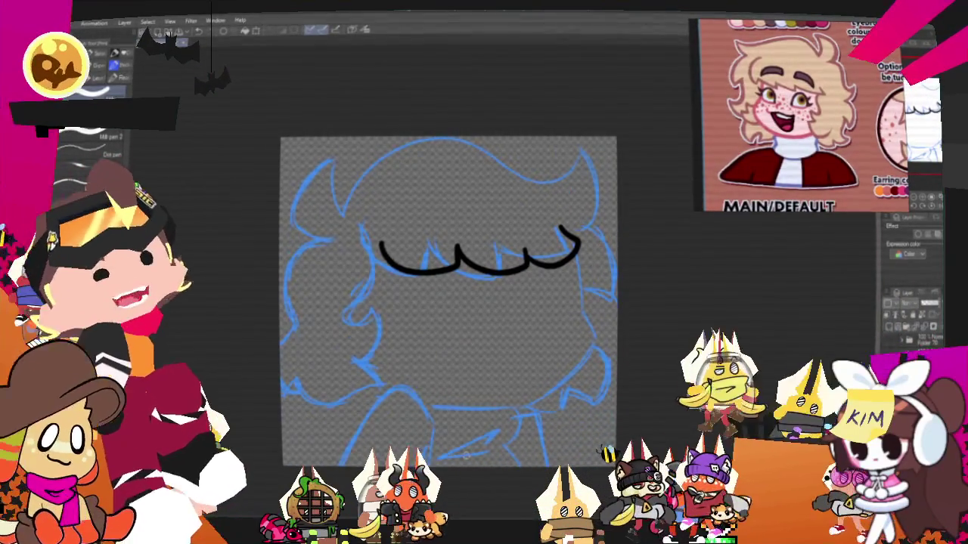
# Ink the curly lock down the left side of the hair.
pyautogui.moveTo(453, 302); pyautogui.dragTo(505, 309)
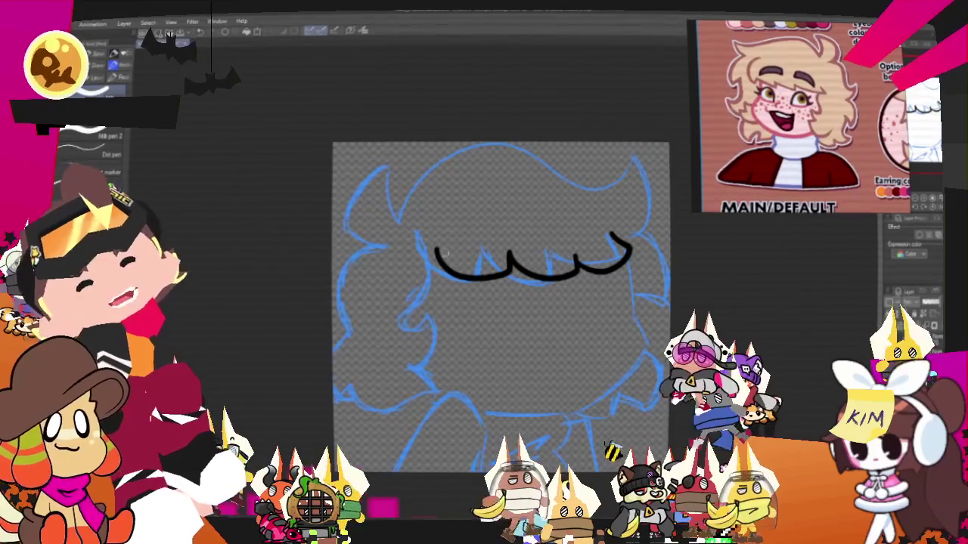
pyautogui.moveTo(390, 325); pyautogui.dragTo(428, 316)
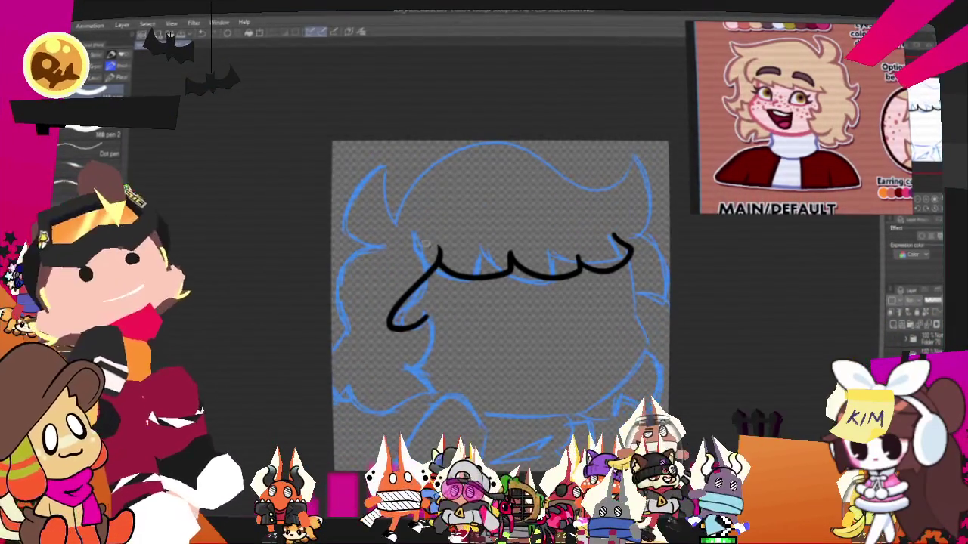
pyautogui.moveTo(499, 303); pyautogui.dragTo(483, 292)
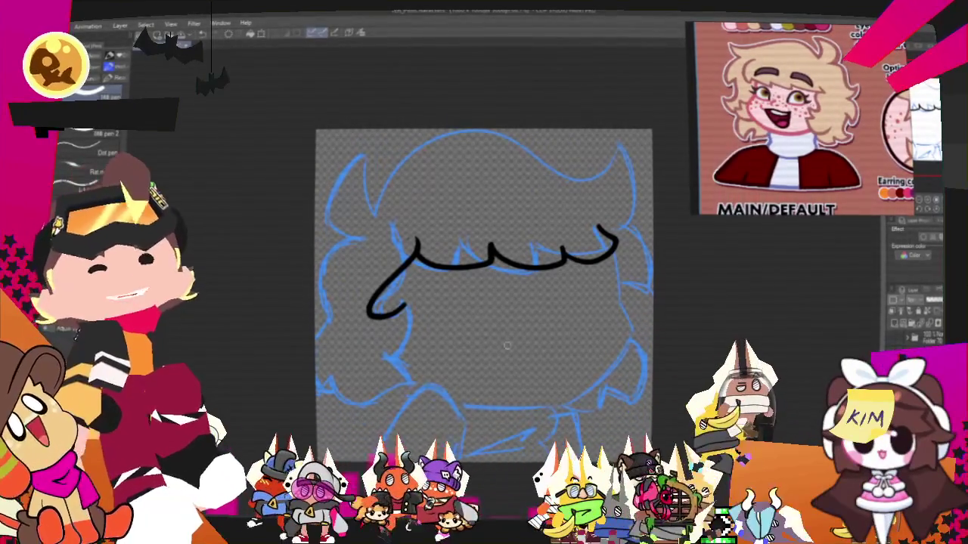
pyautogui.moveTo(545, 351); pyautogui.dragTo(549, 313)
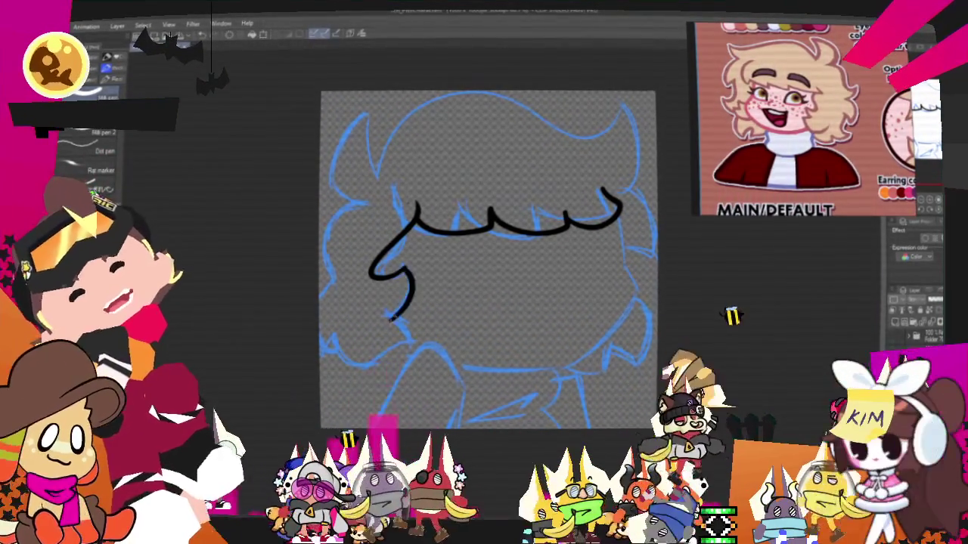
pyautogui.moveTo(412, 284)
pyautogui.mouseDown()
pyautogui.moveTo(409, 340)
pyautogui.moveTo(359, 370)
pyautogui.mouseUp()
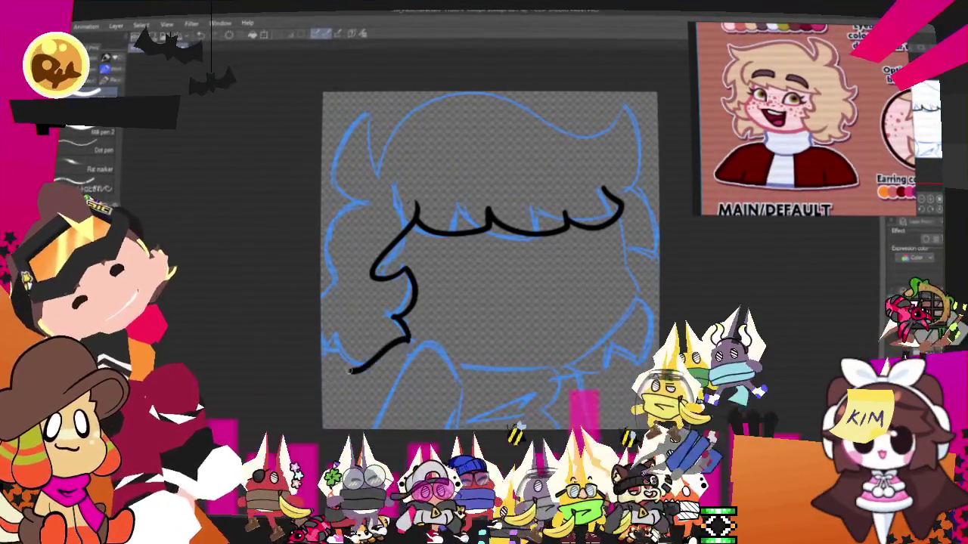
pyautogui.moveTo(409, 337); pyautogui.dragTo(323, 347)
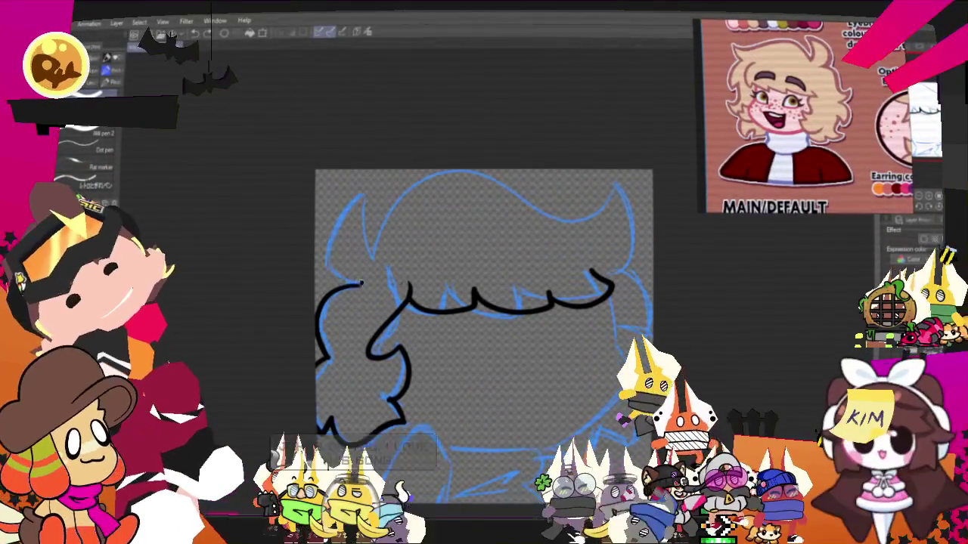
# Ink the pointed upper-left curl, the collar line further right under the chin, and the shirt fold.
pyautogui.moveTo(359, 279); pyautogui.dragTo(368, 191)
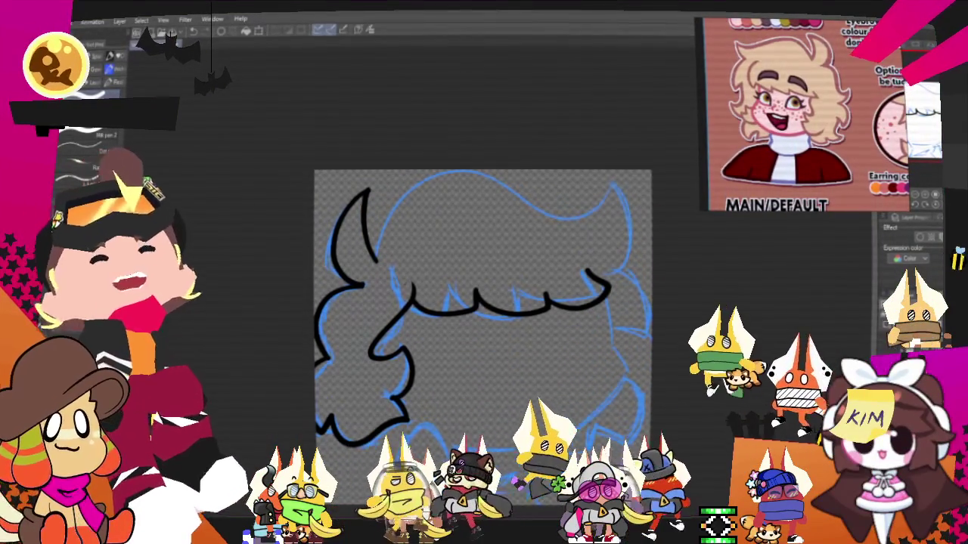
pyautogui.scroll(-3, 482, 317)
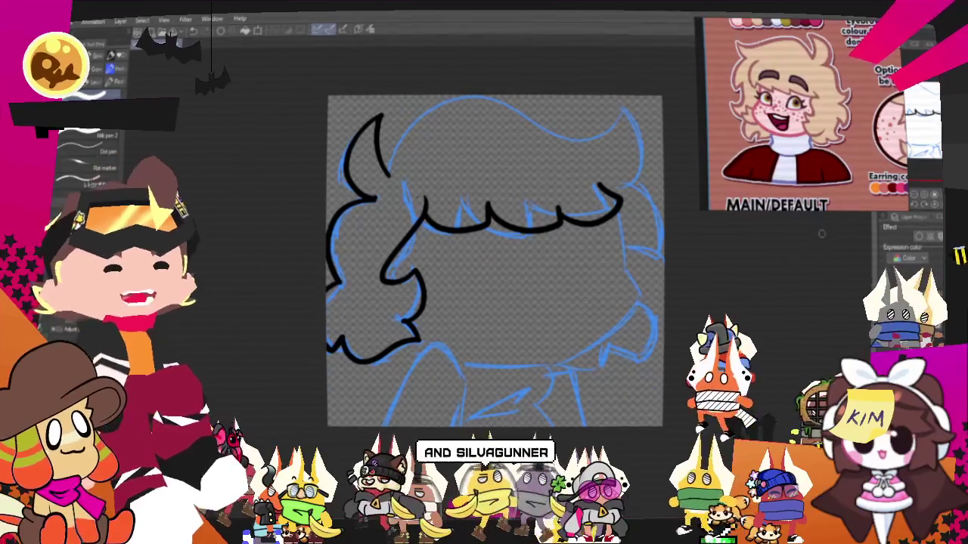
pyautogui.moveTo(484, 318); pyautogui.dragTo(519, 269)
pyautogui.moveTo(487, 329); pyautogui.dragTo(571, 320)
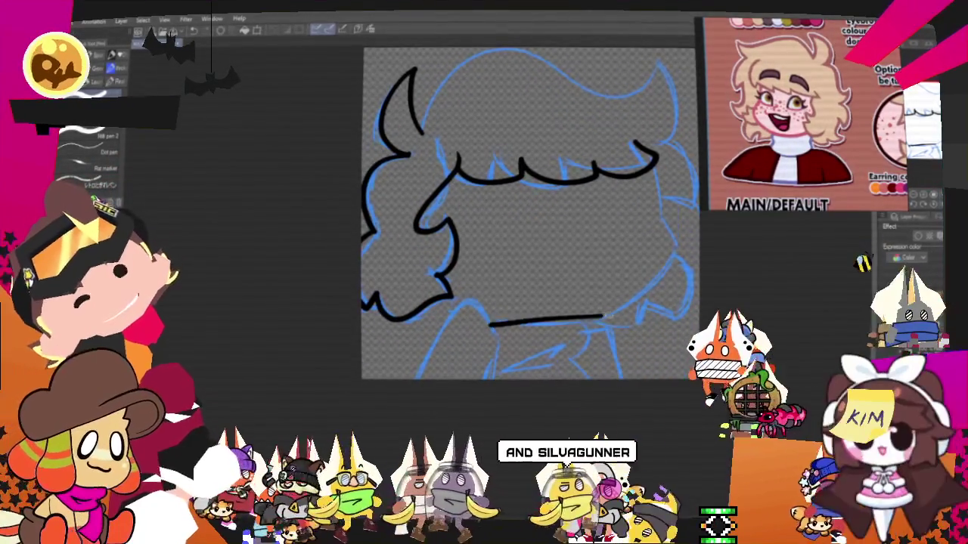
pyautogui.hotkey('ctrl', 'z')
pyautogui.moveTo(497, 331)
pyautogui.mouseDown()
pyautogui.moveTo(586, 317)
pyautogui.moveTo(568, 363)
pyautogui.mouseUp()
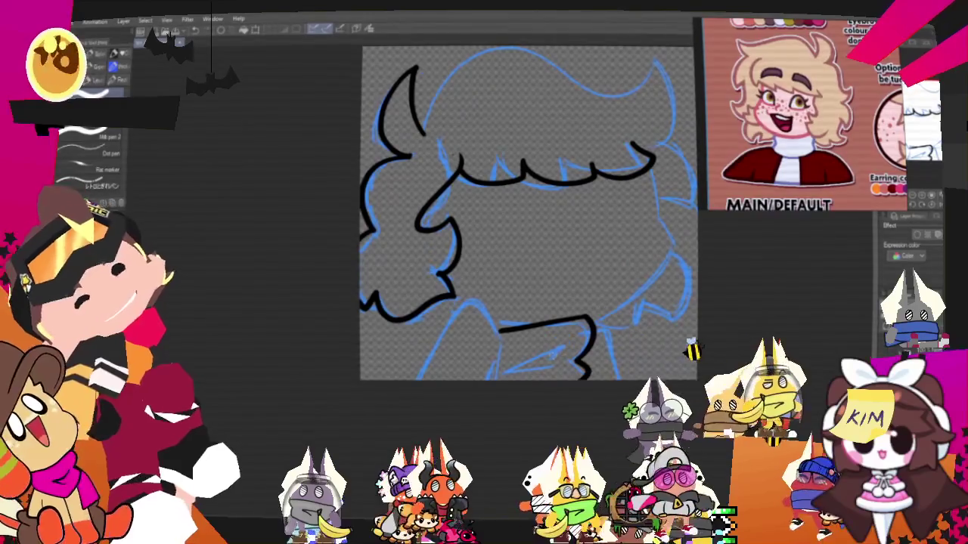
pyautogui.moveTo(541, 355); pyautogui.dragTo(588, 376)
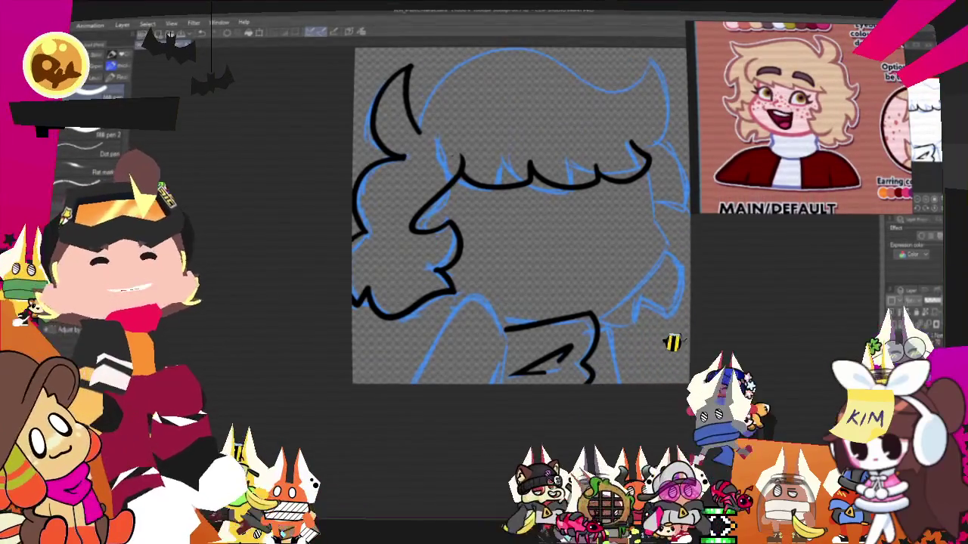
# Ink the shirt lines: a short centre stroke plus the left and right edges.
pyautogui.moveTo(484, 301); pyautogui.dragTo(504, 327)
pyautogui.moveTo(456, 299); pyautogui.dragTo(412, 381)
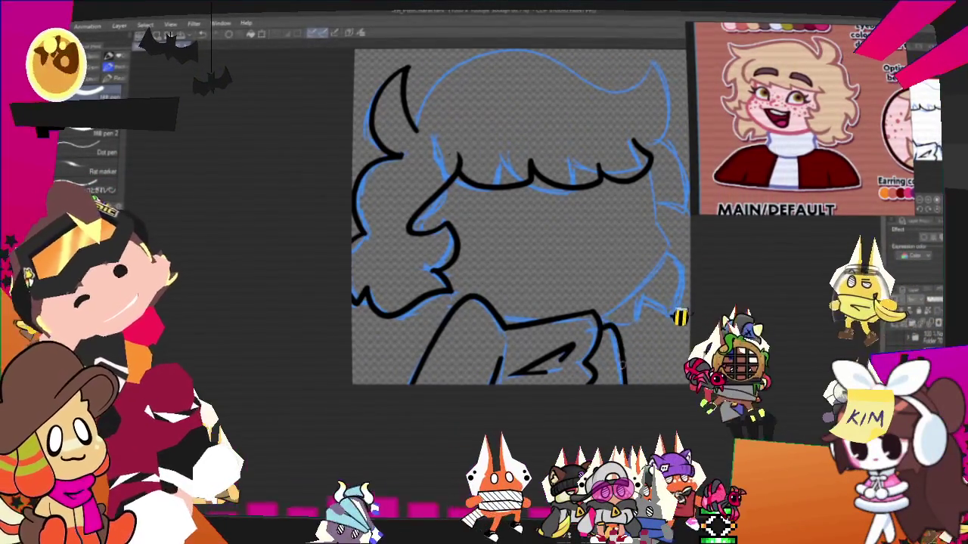
pyautogui.moveTo(602, 320); pyautogui.dragTo(626, 374)
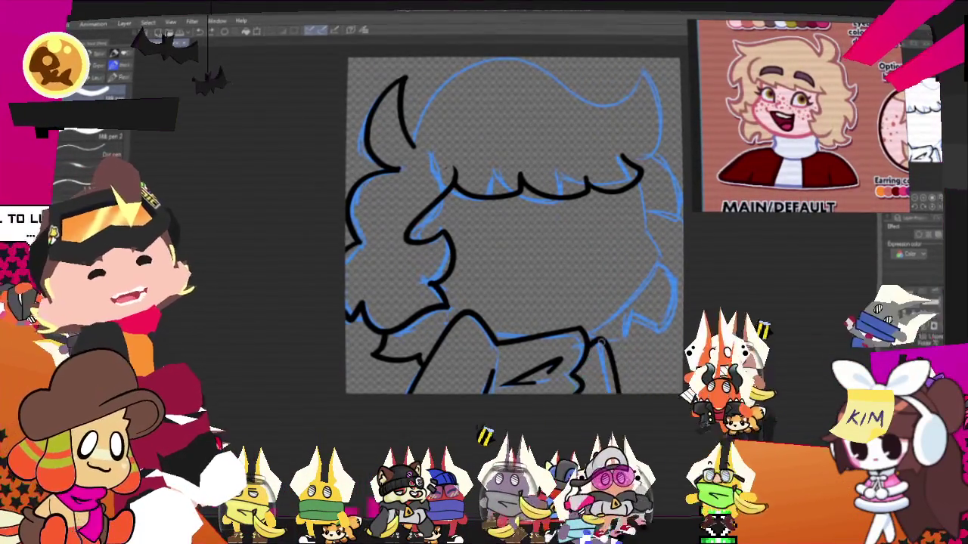
# Ink the right side of the face outline up to the dot.
pyautogui.moveTo(514, 226); pyautogui.dragTo(487, 245)
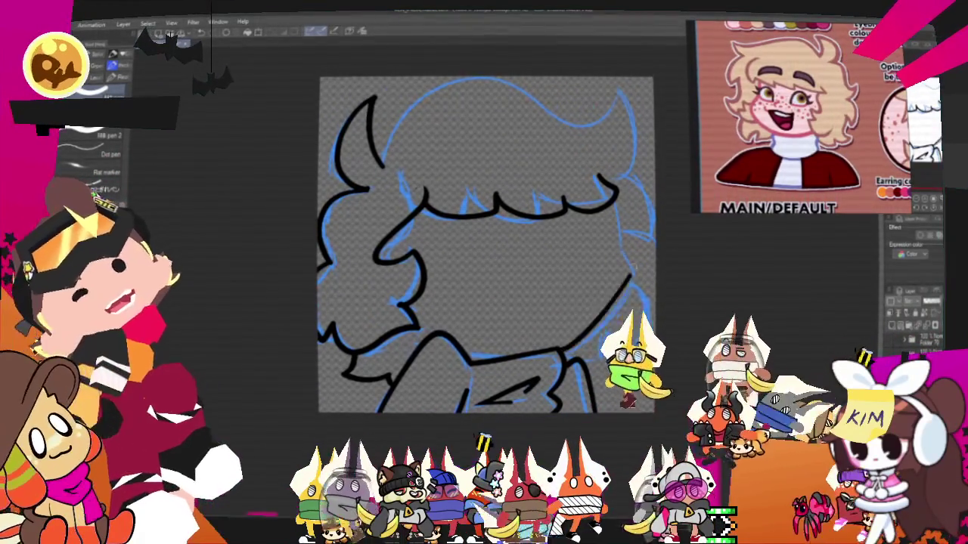
pyautogui.moveTo(564, 348); pyautogui.dragTo(632, 284)
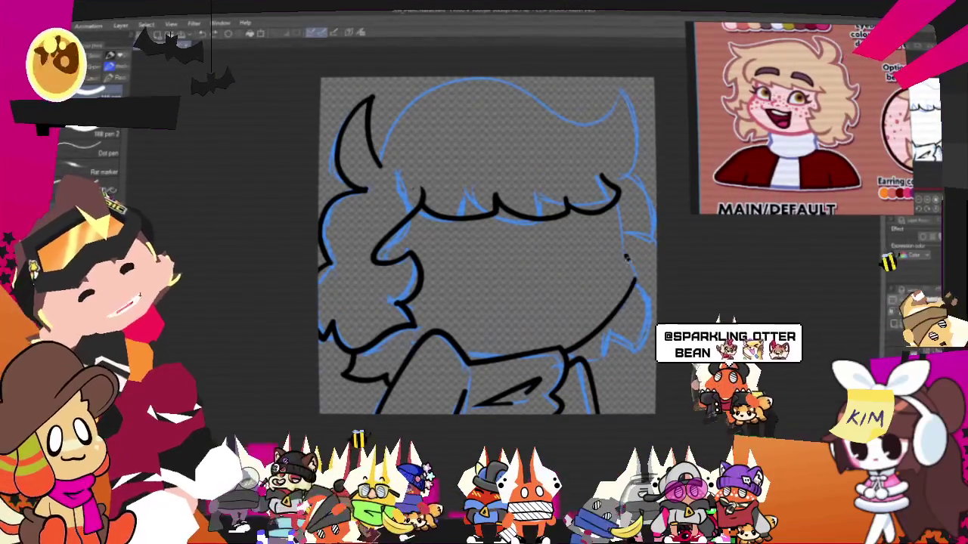
pyautogui.moveTo(626, 255); pyautogui.dragTo(635, 281)
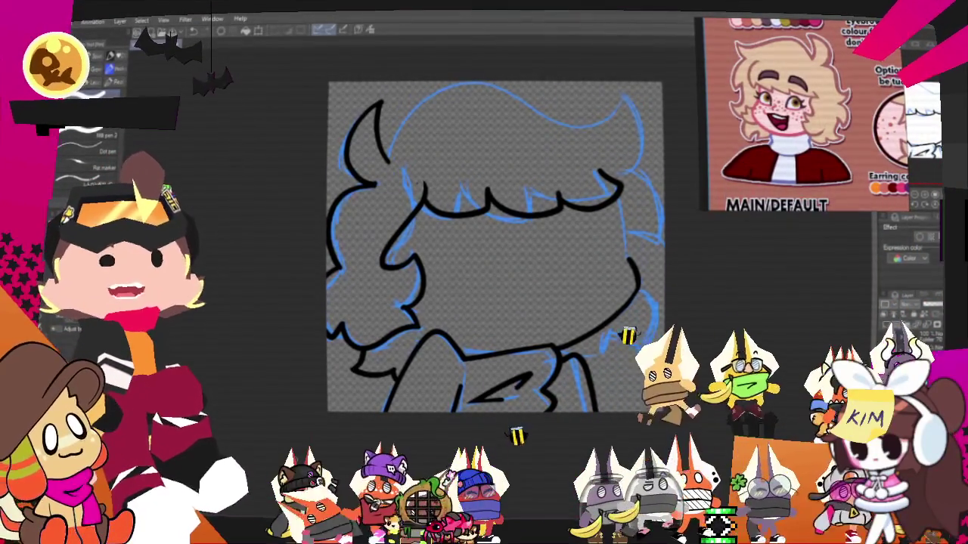
pyautogui.moveTo(496, 250); pyautogui.dragTo(479, 257)
pyautogui.moveTo(611, 260); pyautogui.dragTo(598, 264)
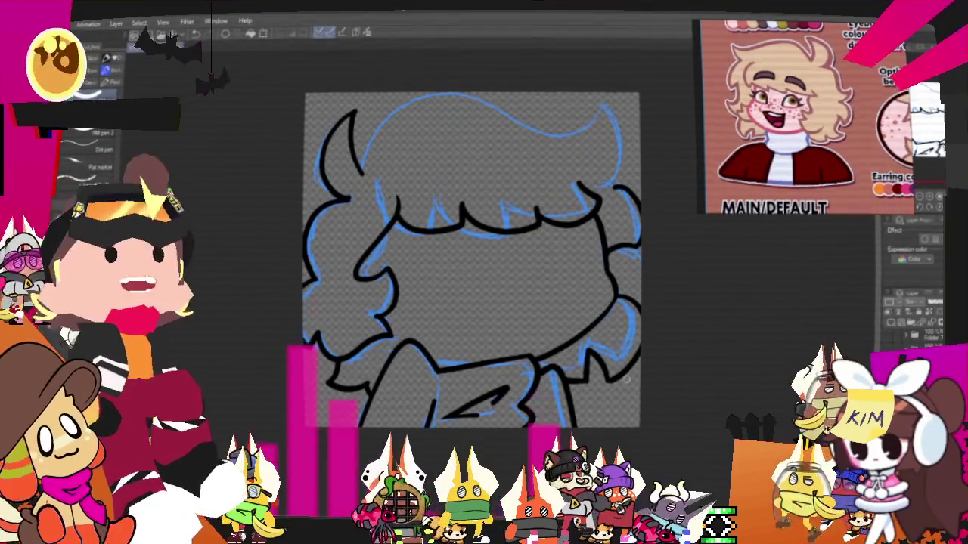
pyautogui.moveTo(472, 260); pyautogui.dragTo(433, 305)
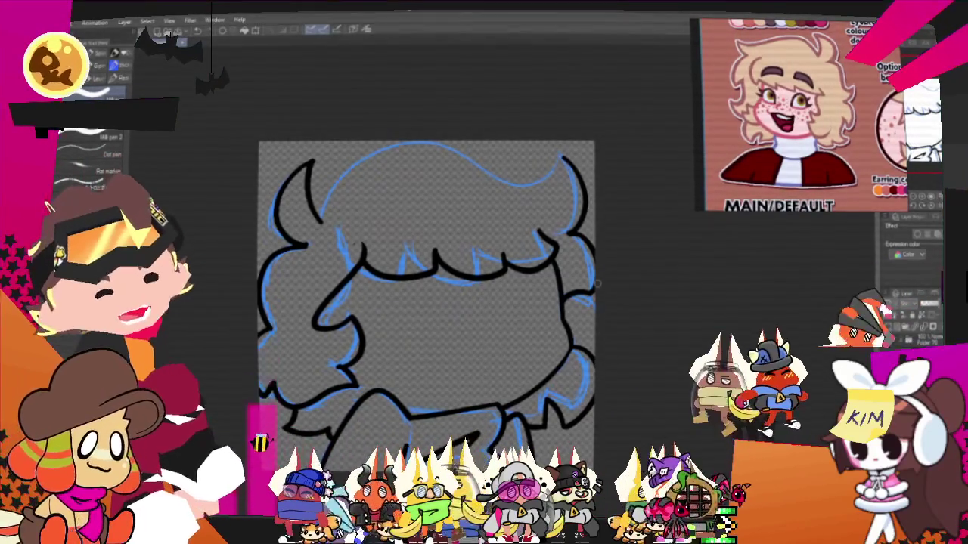
pyautogui.moveTo(426, 302); pyautogui.dragTo(463, 337)
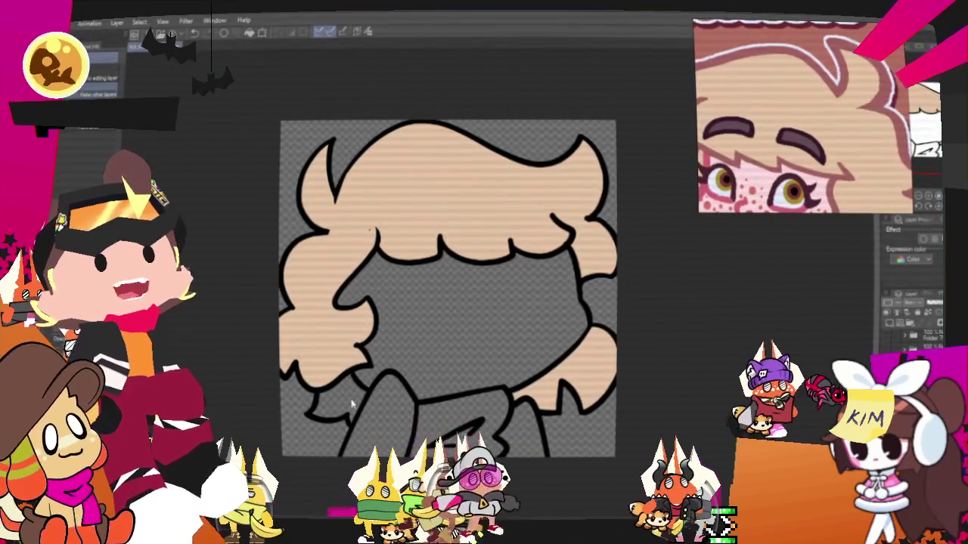
# Fill the face area with pink using the Fill tool, undoing and redoing the fill.
pyautogui.scroll(2, 340, 204)
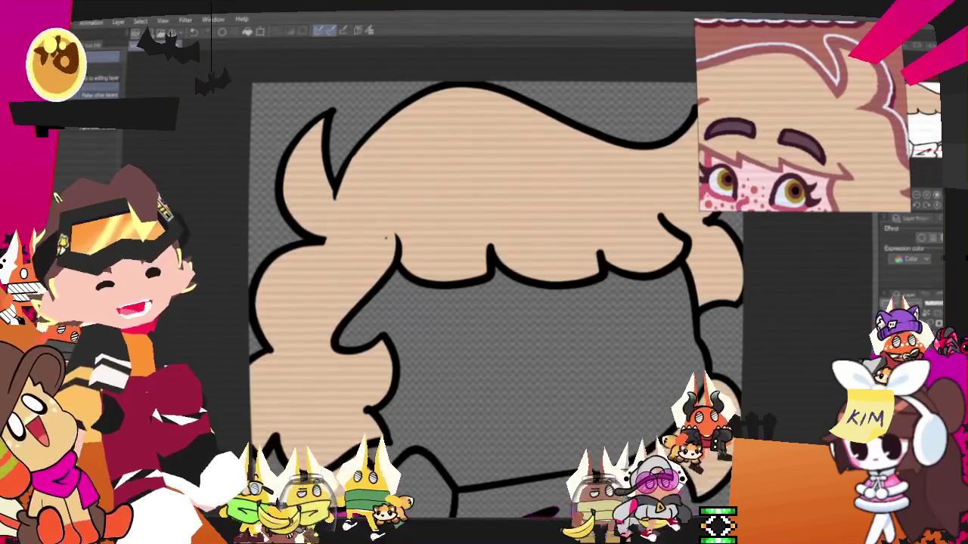
pyautogui.press('p')
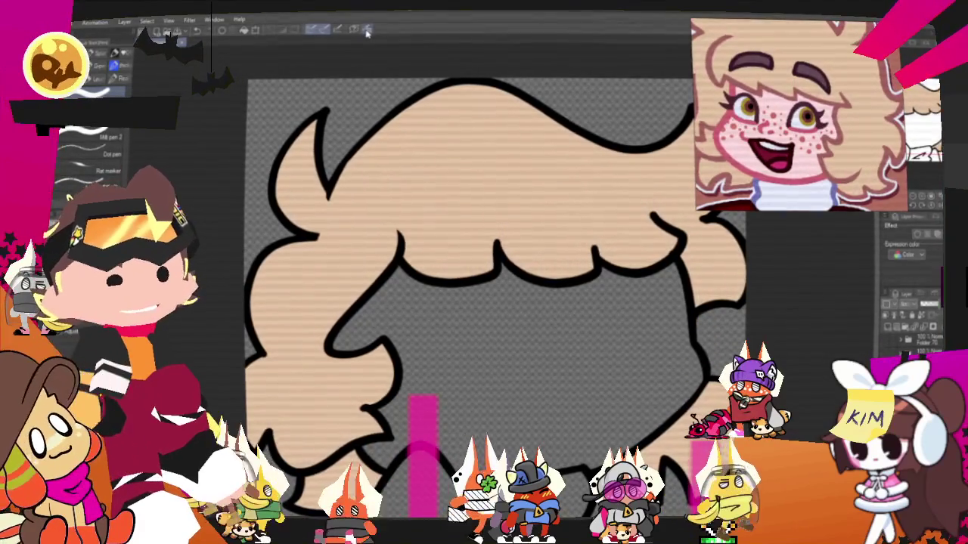
pyautogui.scroll(2, 417, 340)
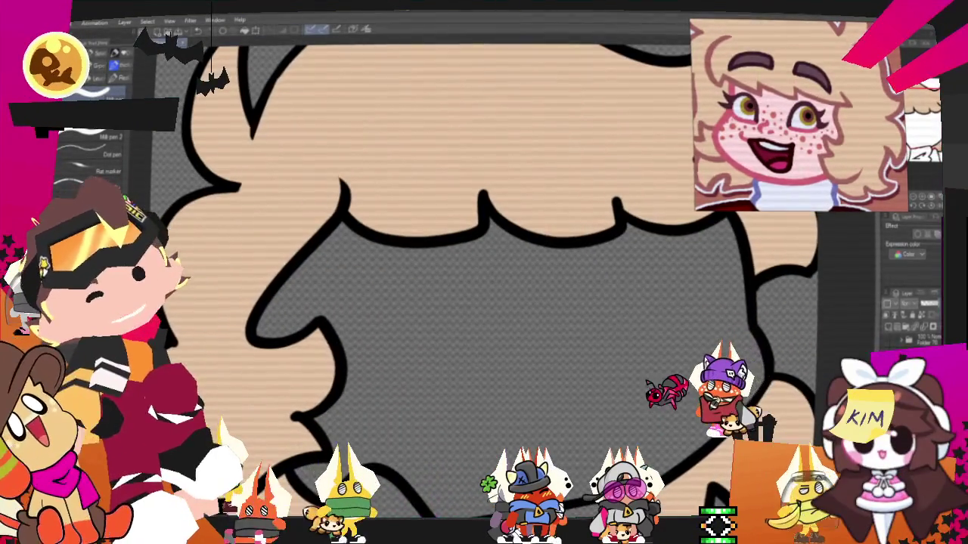
pyautogui.scroll(-2, 408, 287)
pyautogui.scroll(-2, 409, 287)
pyautogui.scroll(-1, 395, 264)
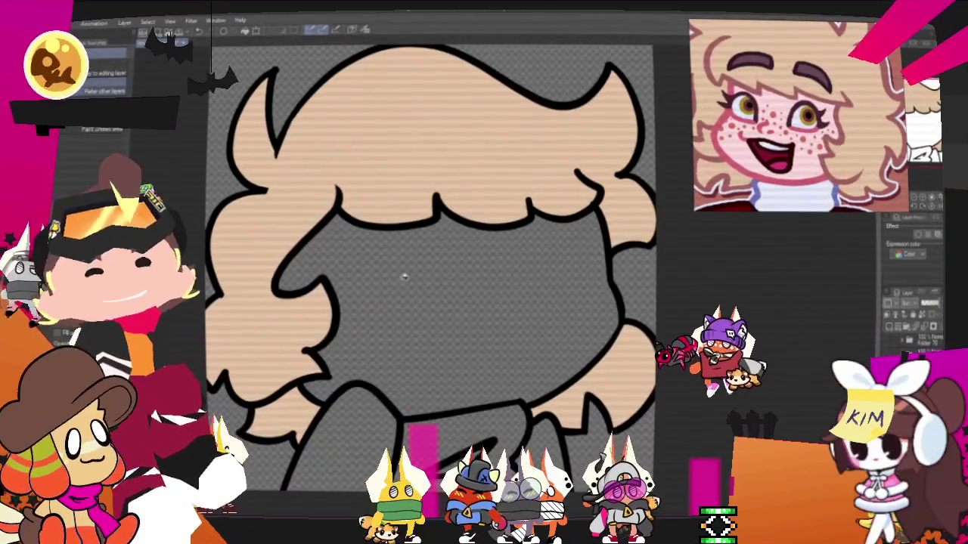
pyautogui.press('g')
pyautogui.click(425, 300)
pyautogui.hotkey('ctrl', 'z')
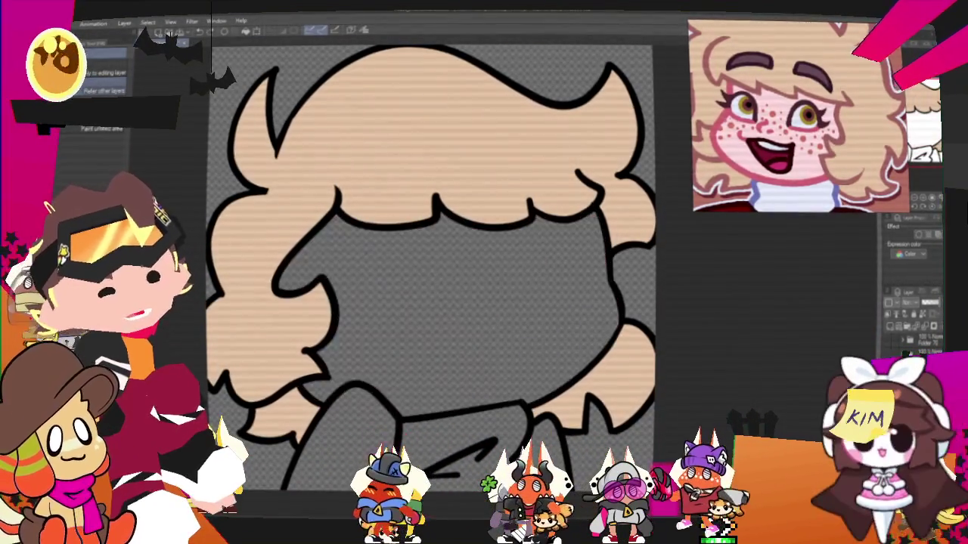
pyautogui.hotkey('ctrl', 'y')
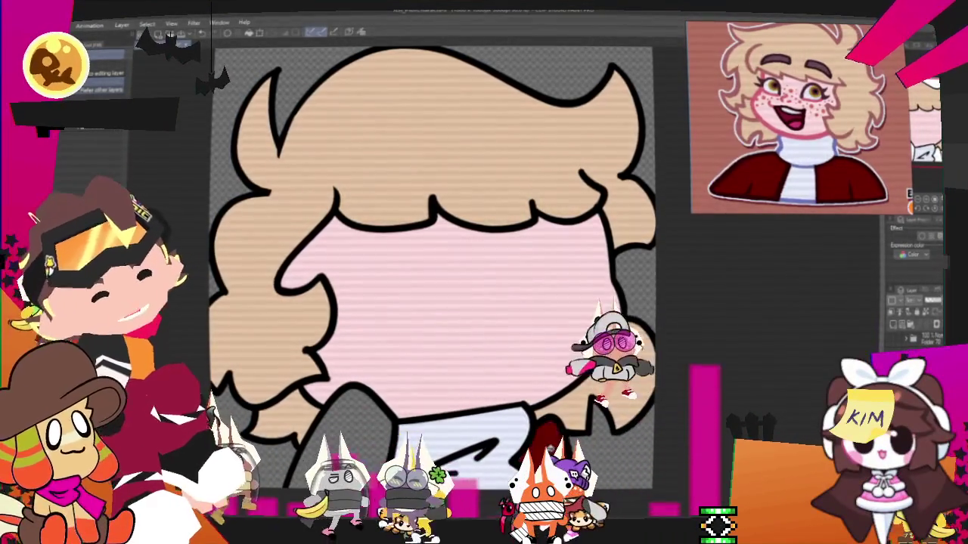
# Review the coloured drawing by scrolling around and zooming out and back in.
pyautogui.scroll(-2, 648, 265)
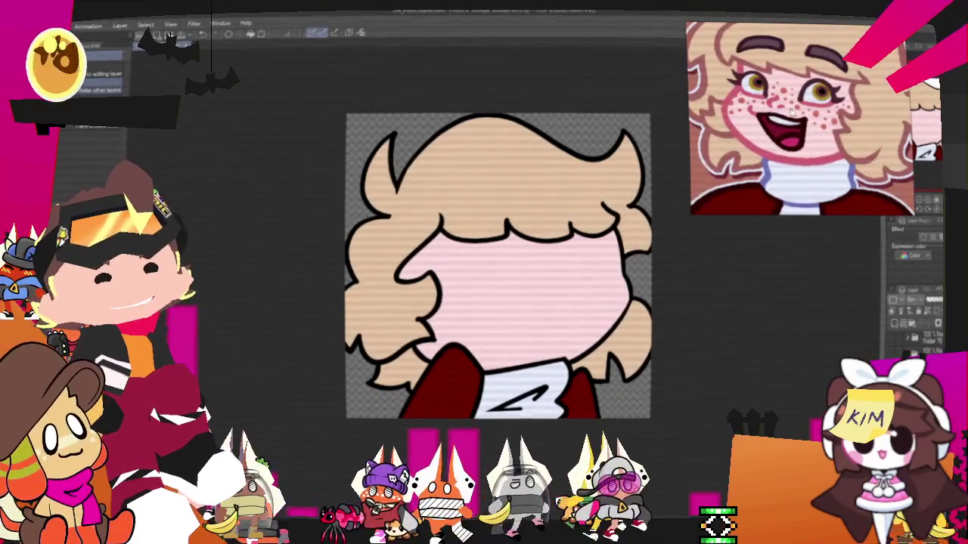
pyautogui.scroll(2, 790, 112)
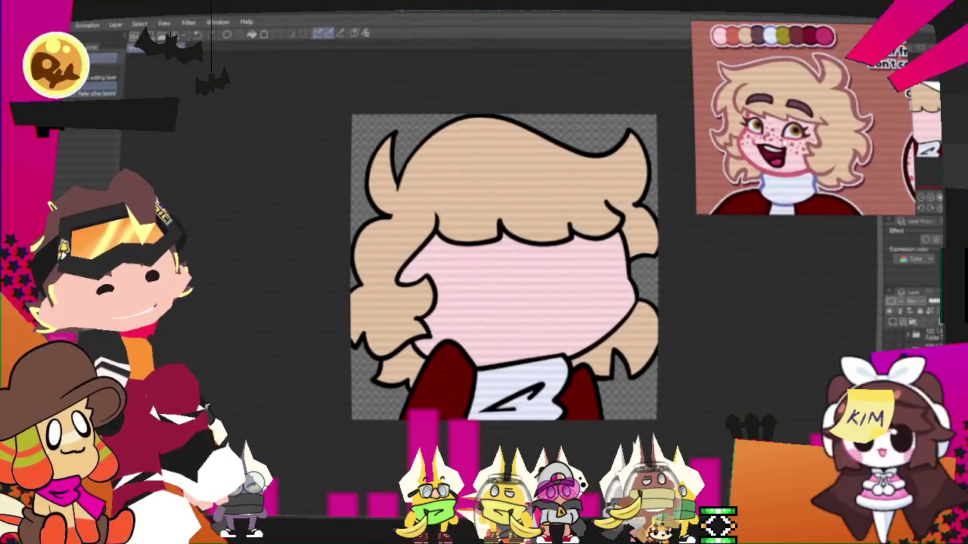
pyautogui.scroll(1, 498, 259)
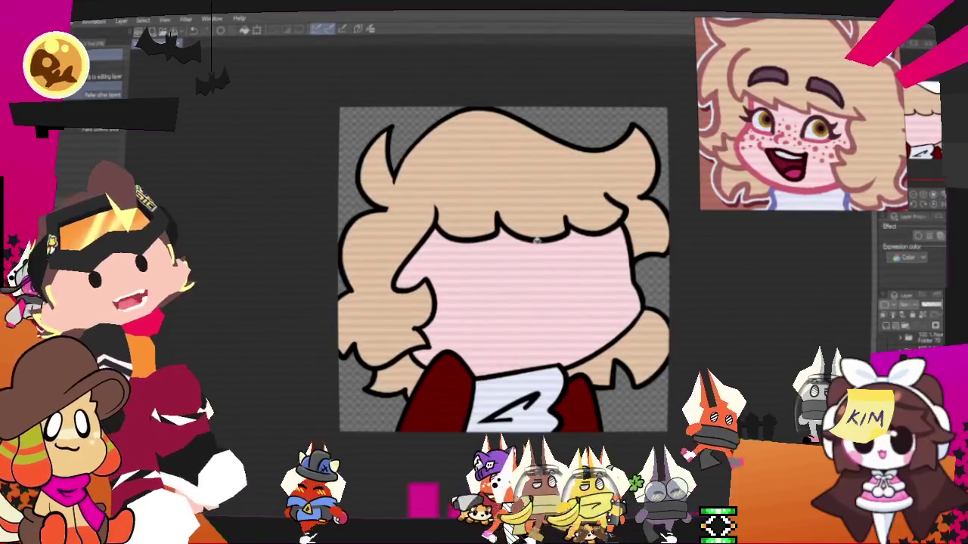
pyautogui.hotkey('ctrl', '-')
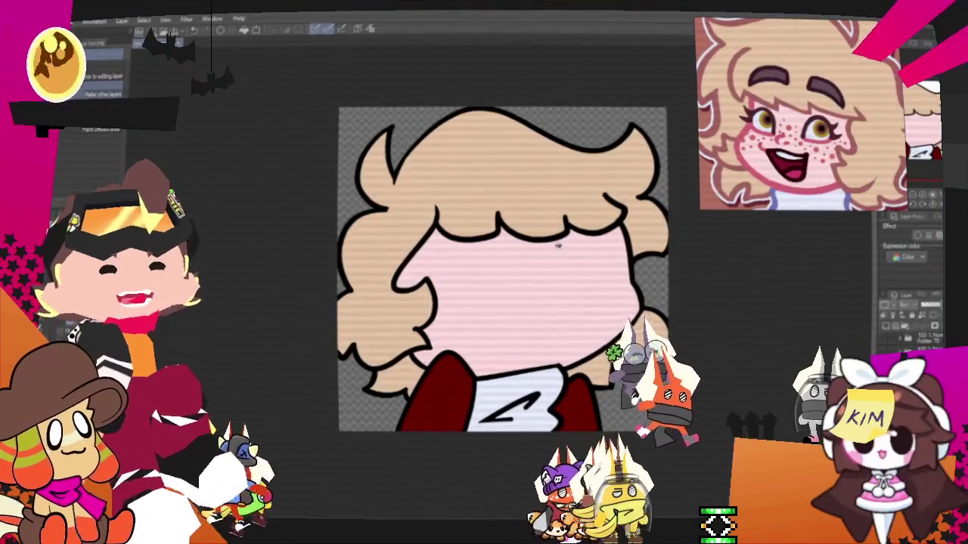
pyautogui.hotkey('ctrl', '+')
pyautogui.hotkey('ctrl', '+')
pyautogui.hotkey('ctrl', '+')
pyautogui.scroll(-1, 372, 233)
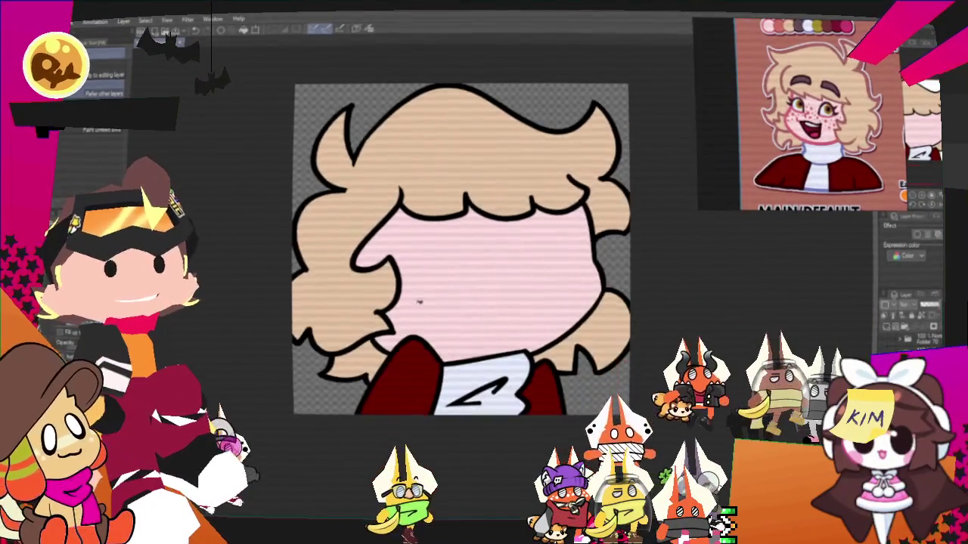
pyautogui.scroll(1, 408, 287)
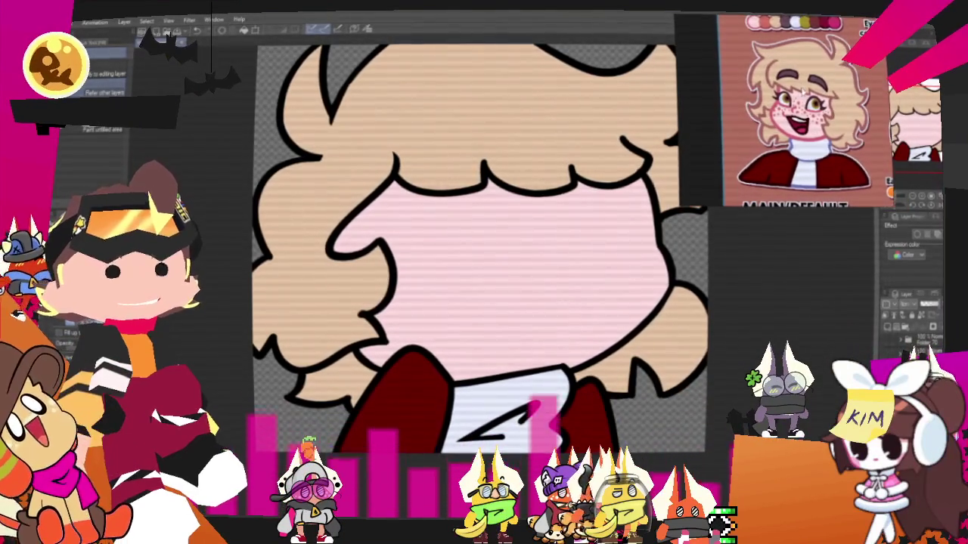
# Export the drawing as a PNG image via File > Export.
pyautogui.scroll(-1, 479, 273)
pyautogui.scroll(-1, 479, 272)
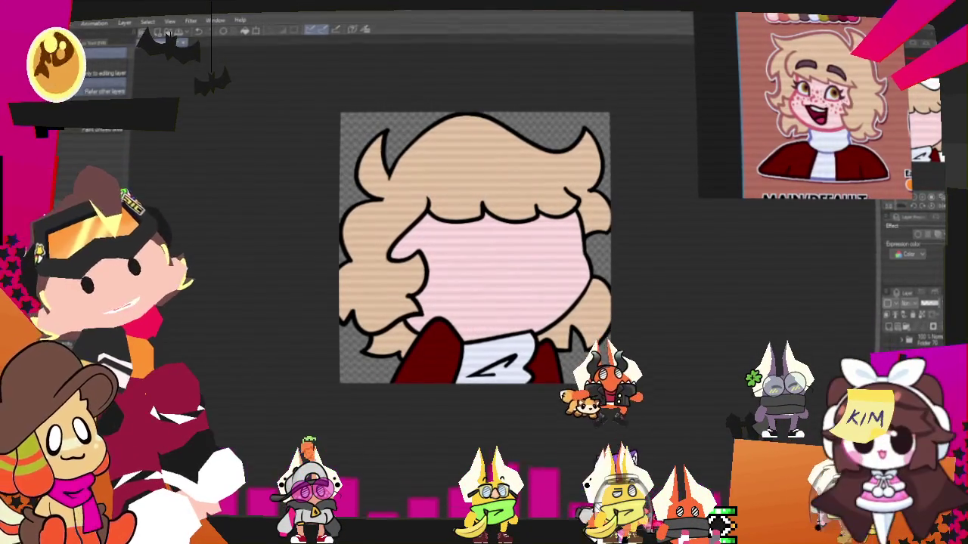
pyautogui.click(64, 23)
pyautogui.click(202, 173)
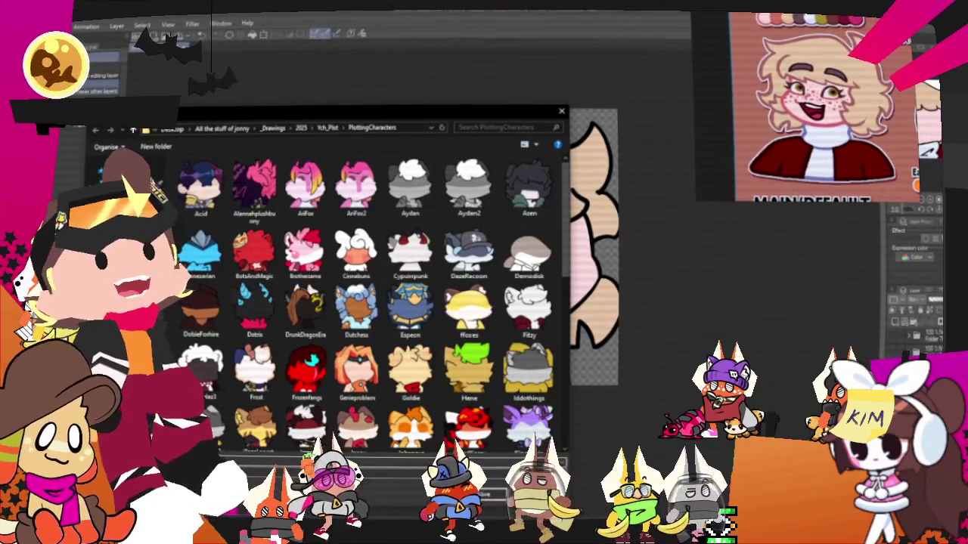
# Save the exported PNG into the PlottingCharacters folder.
pyautogui.scroll(-3, 356, 310)
pyautogui.scroll(3, 357, 310)
pyautogui.scroll(-1, 290, 387)
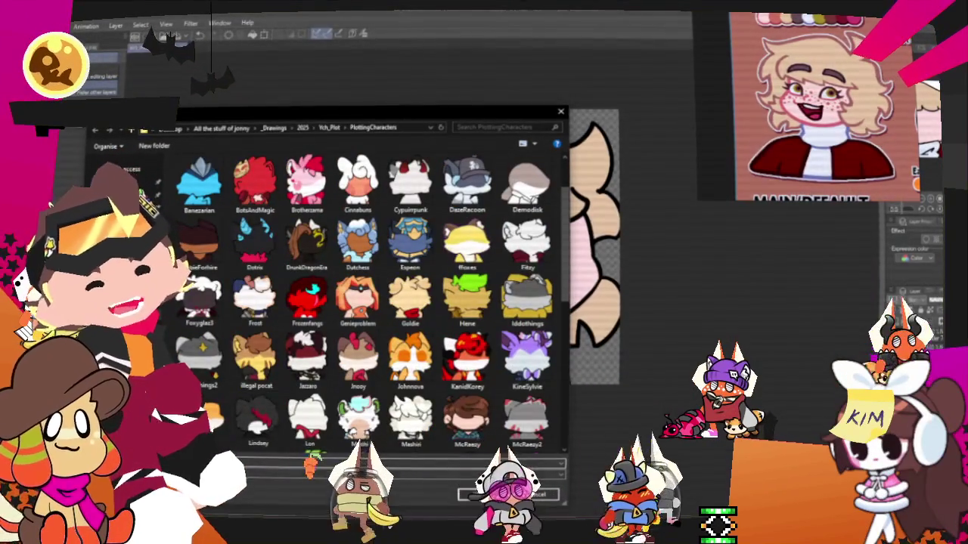
pyautogui.click(483, 496)
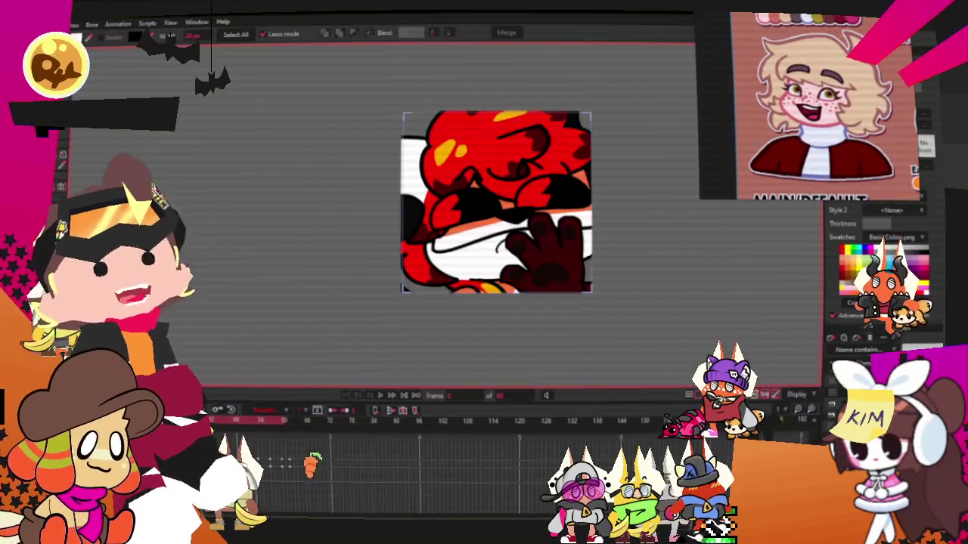
# In Layer Settings' Image tab, replace the layer's source with the newly exported curly-haired character PNG.
pyautogui.scroll(-2, 491, 322)
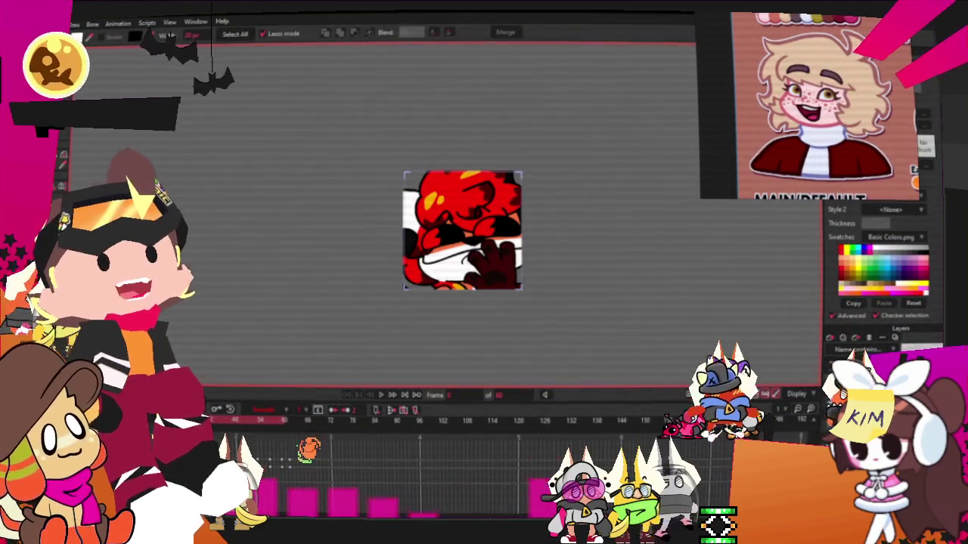
pyautogui.press('m')
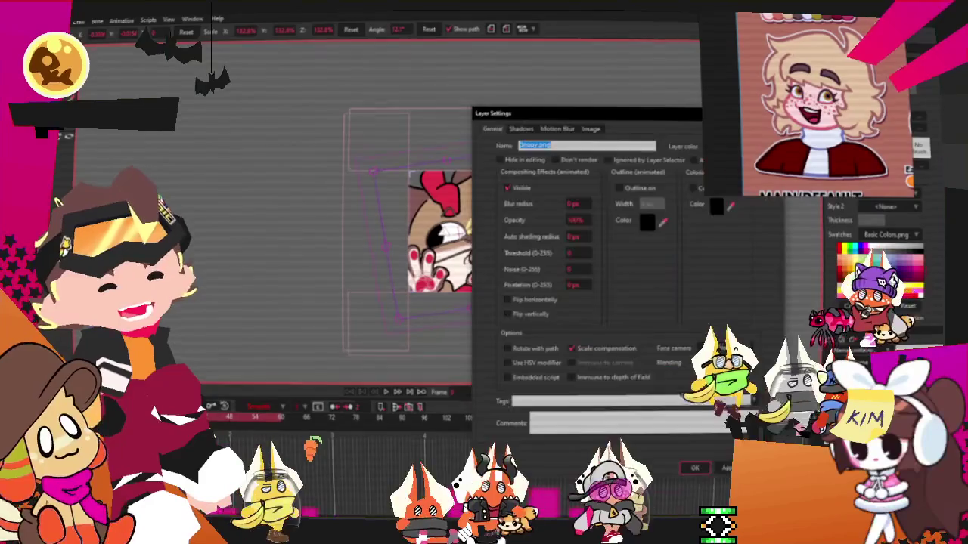
pyautogui.click(589, 130)
pyautogui.click(578, 161)
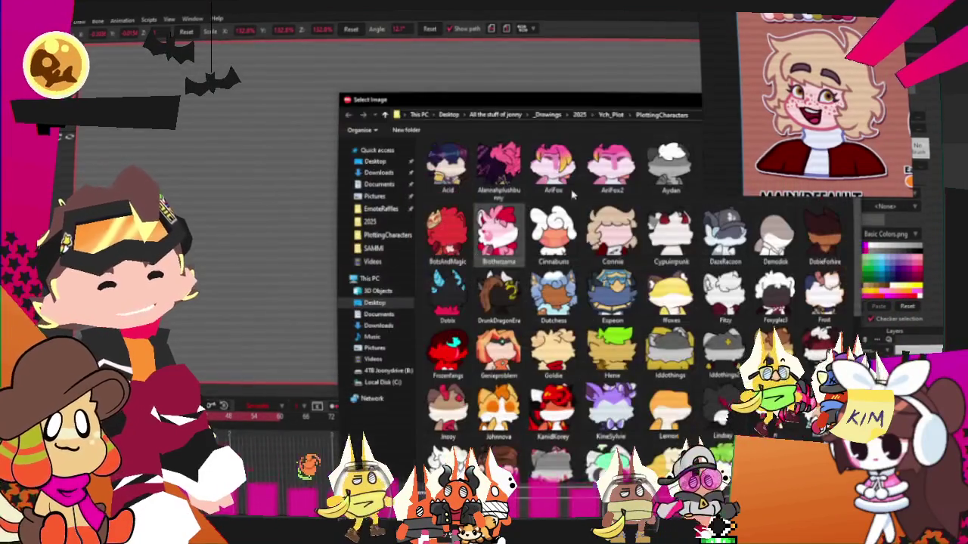
pyautogui.scroll(-5, 583, 274)
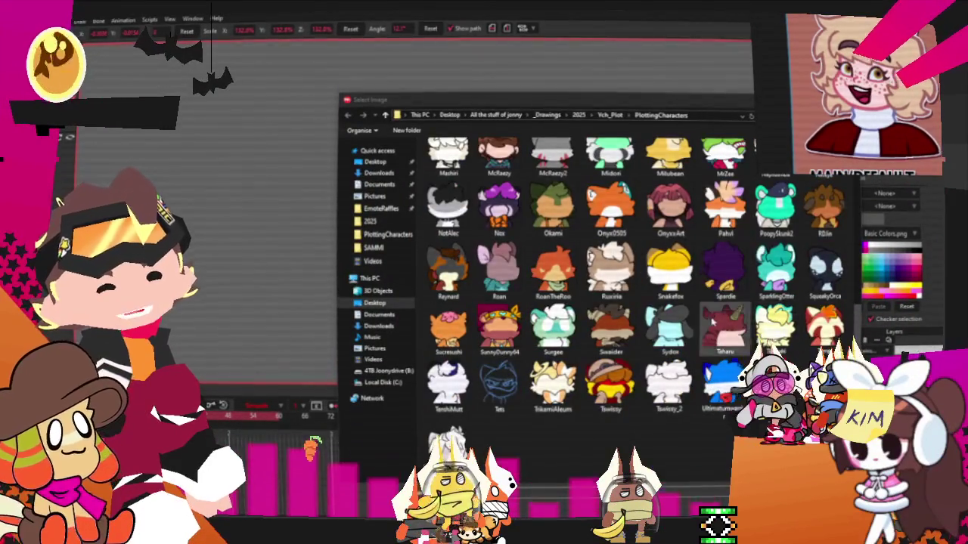
pyautogui.scroll(5, 508, 198)
pyautogui.click(610, 234)
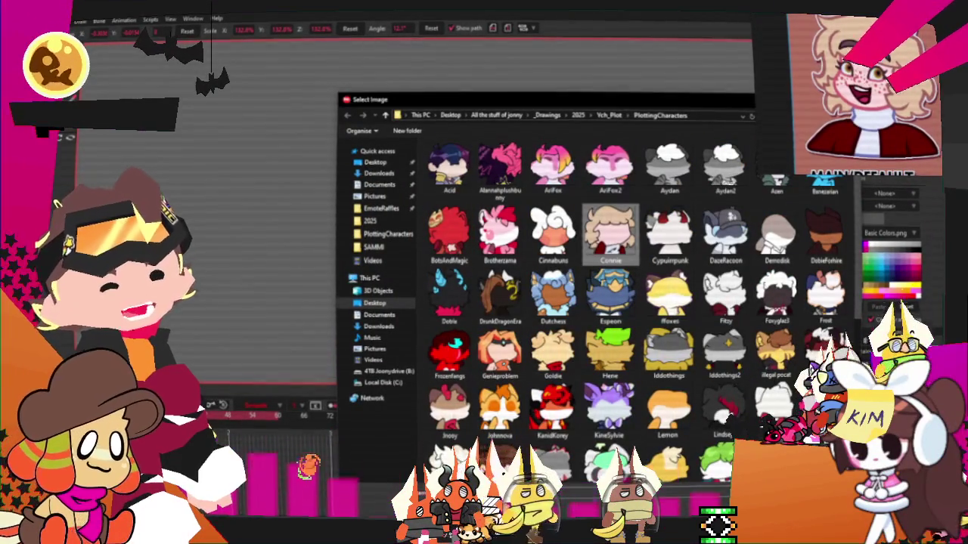
pyautogui.doubleClick(610, 234)
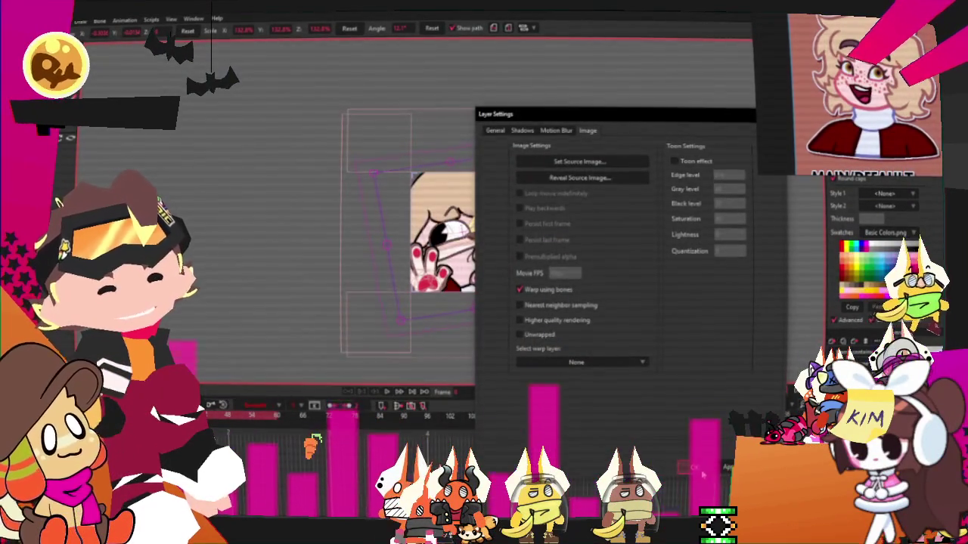
pyautogui.click(702, 468)
pyautogui.scroll(3, 451, 226)
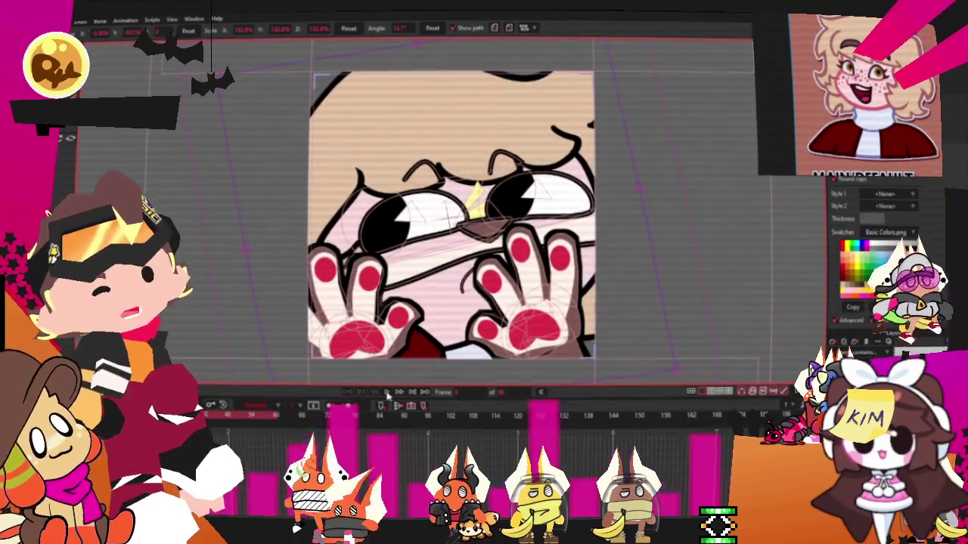
# Preview the animation, then box-select the points of both eyes.
pyautogui.click(387, 395)
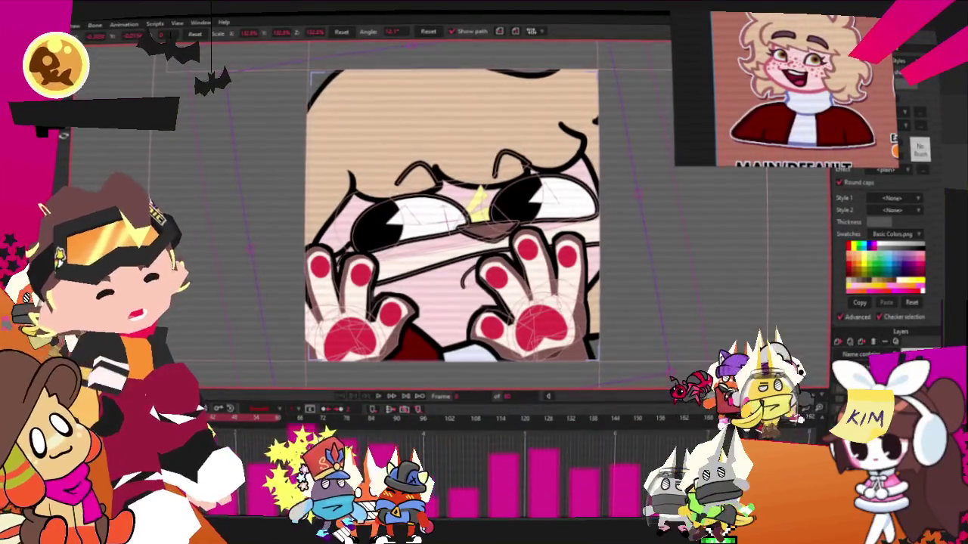
pyautogui.press('space')
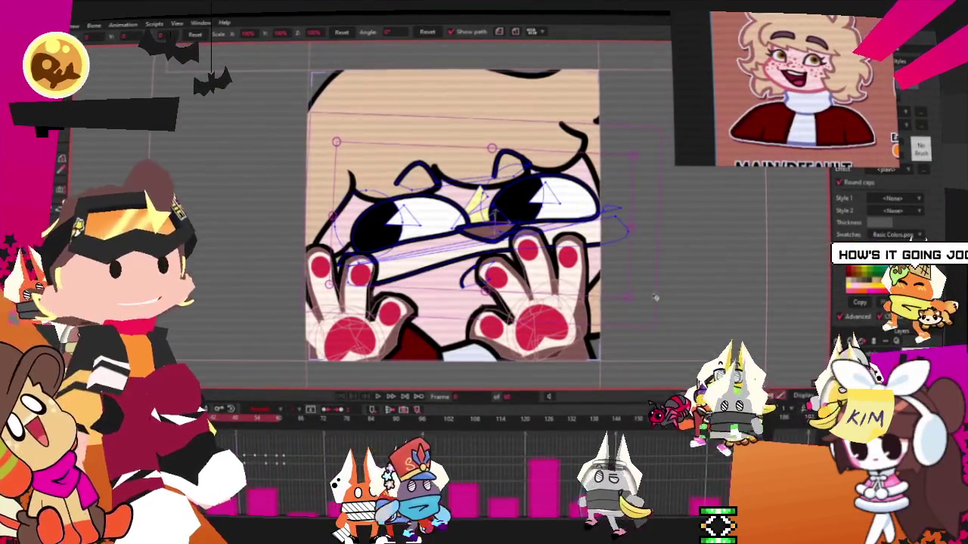
pyautogui.press('g')
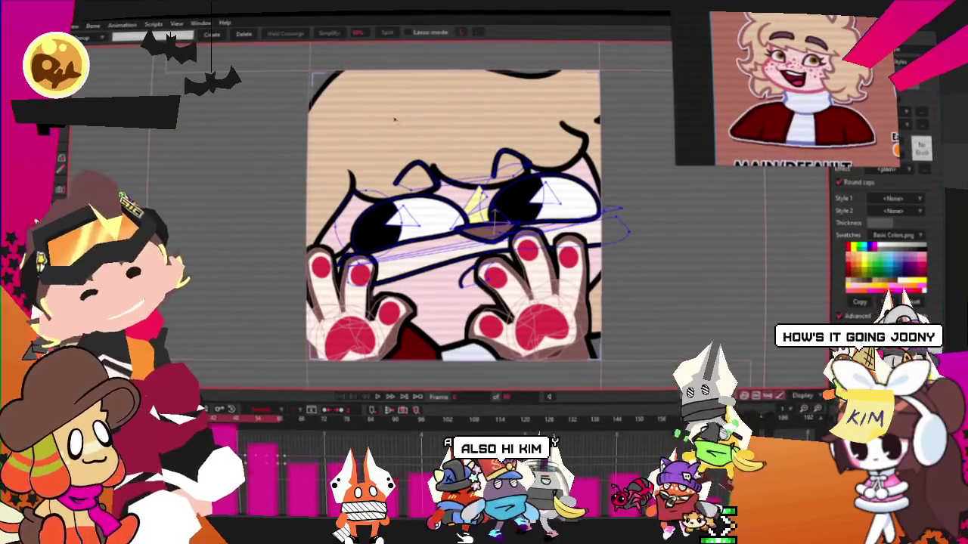
pyautogui.moveTo(590, 88); pyautogui.dragTo(254, 287)
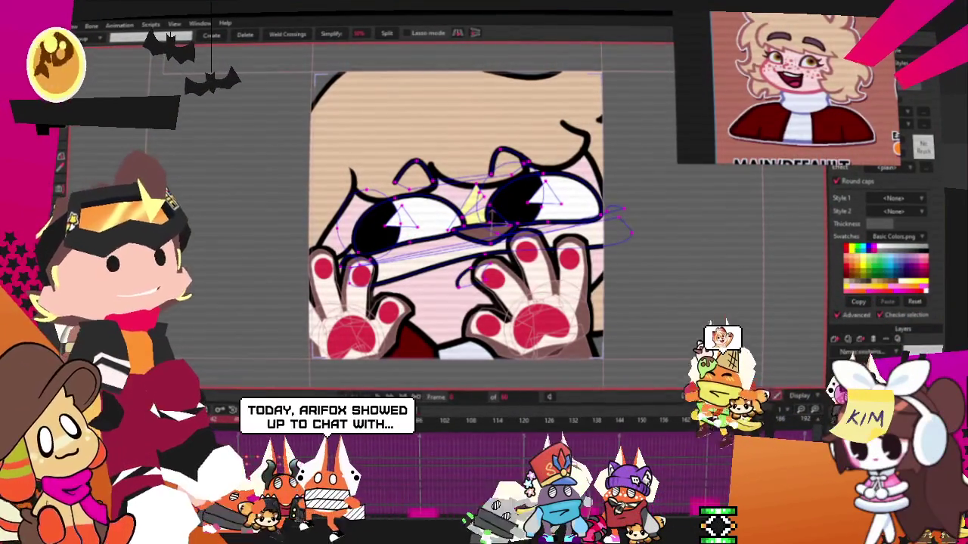
# Slightly rotate and shift the eye points, then clear the point selection.
pyautogui.press('t')
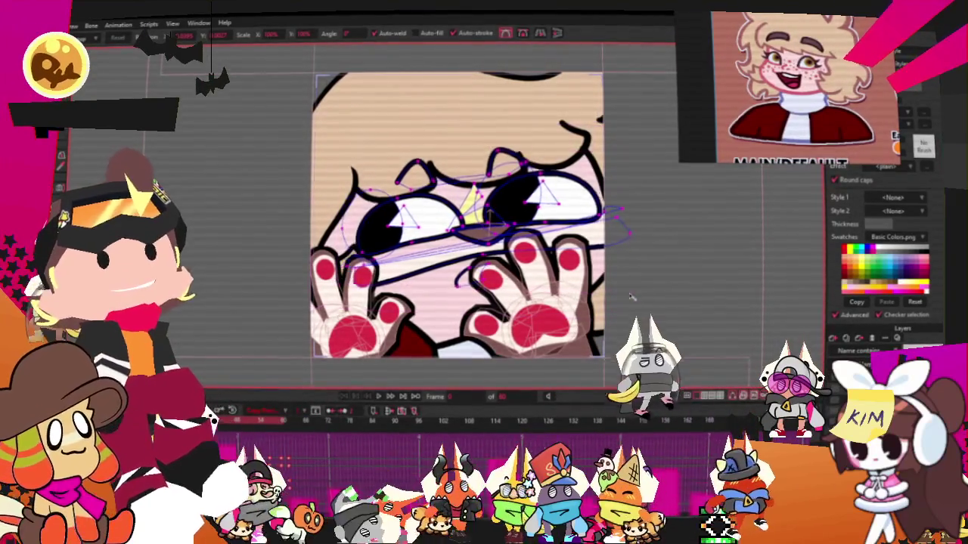
pyautogui.moveTo(633, 297); pyautogui.dragTo(625, 292)
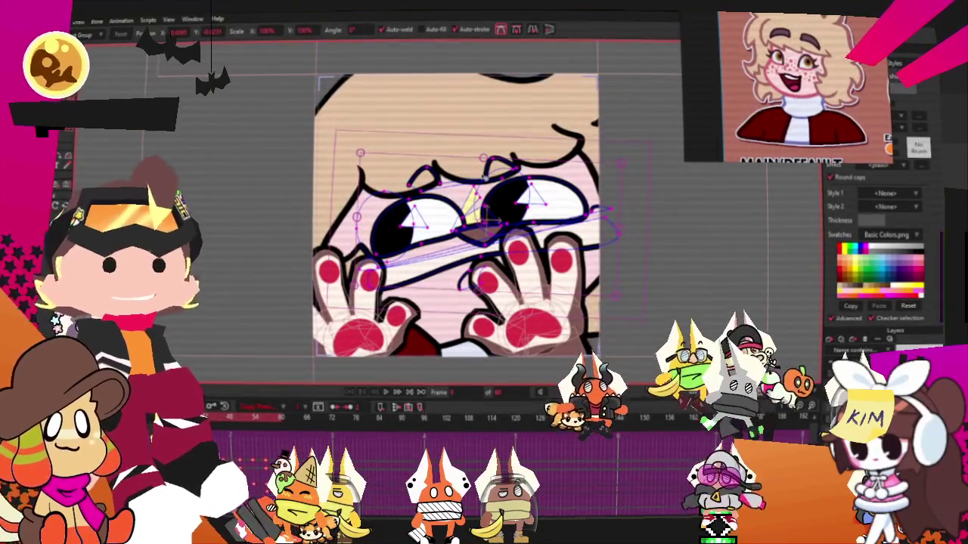
pyautogui.scroll(2, 499, 204)
pyautogui.scroll(1, 498, 205)
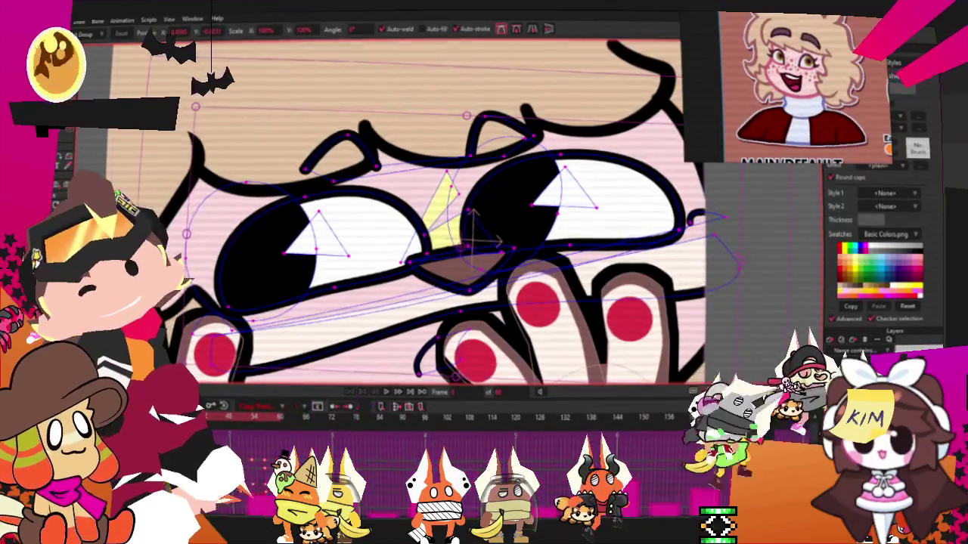
pyautogui.press('g')
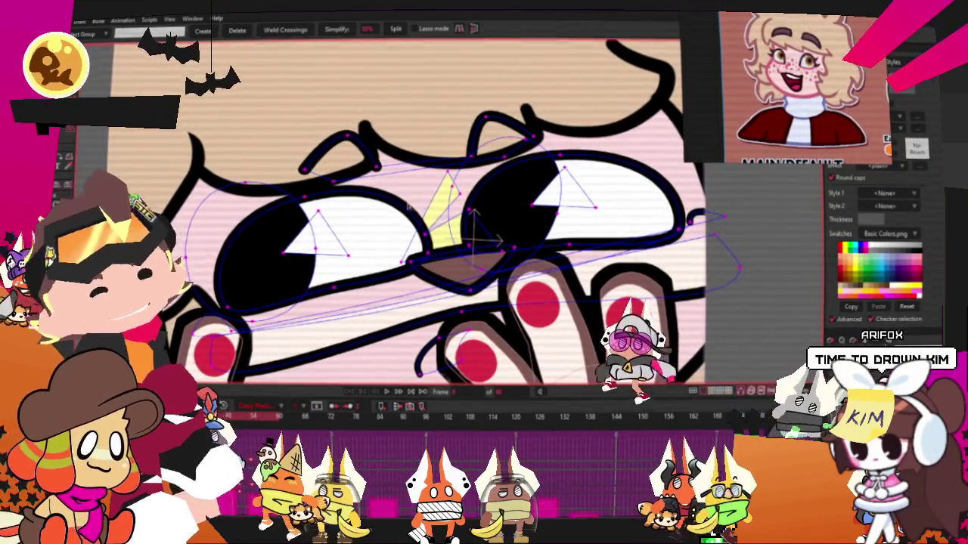
pyautogui.click(443, 197)
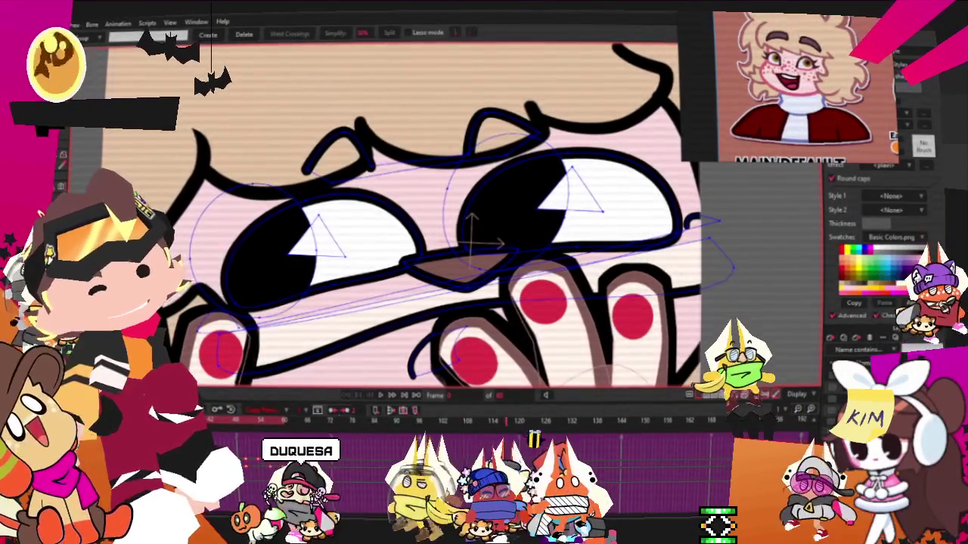
# Reveal the halftone fill, then move the curve junction point to smooth the hook stroke.
pyautogui.press('q')
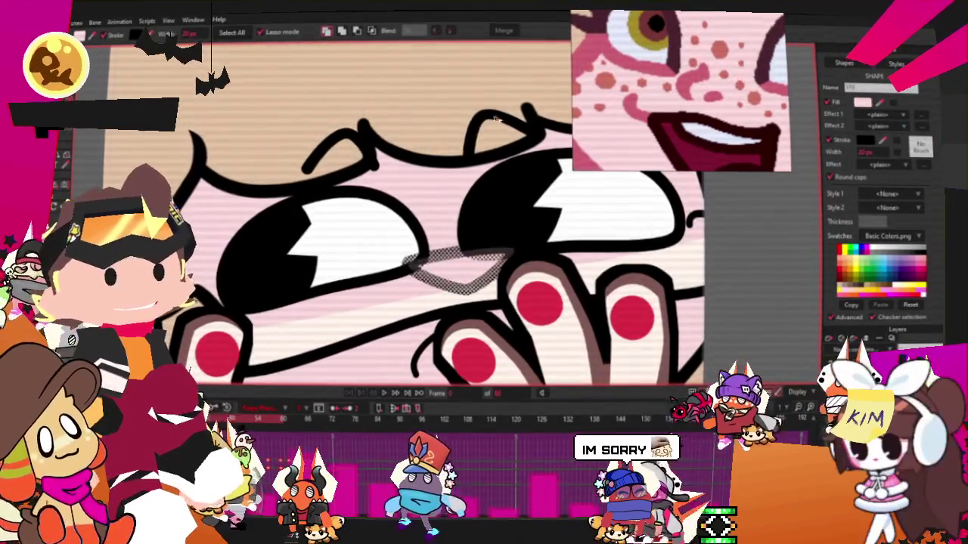
pyautogui.scroll(-3, 438, 171)
pyautogui.scroll(3, 438, 171)
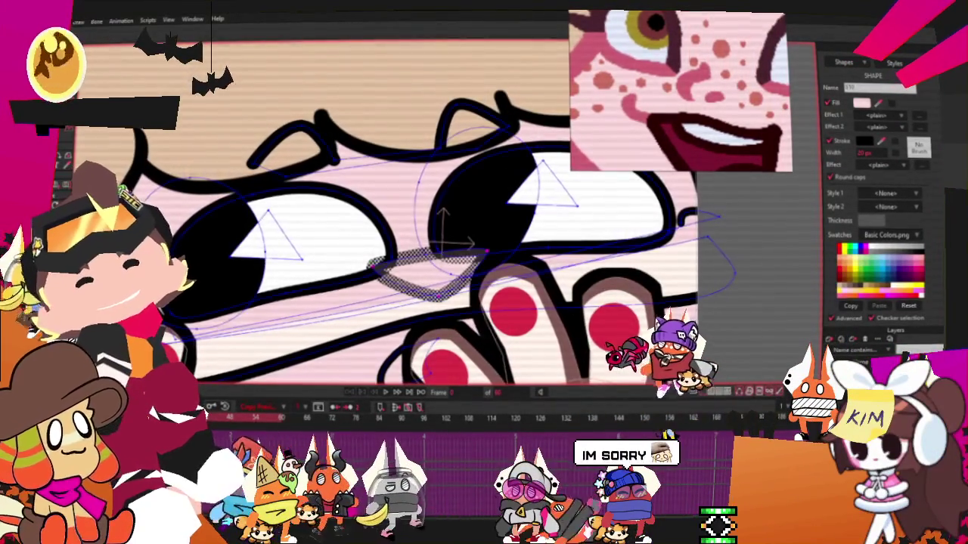
pyautogui.scroll(3, 473, 275)
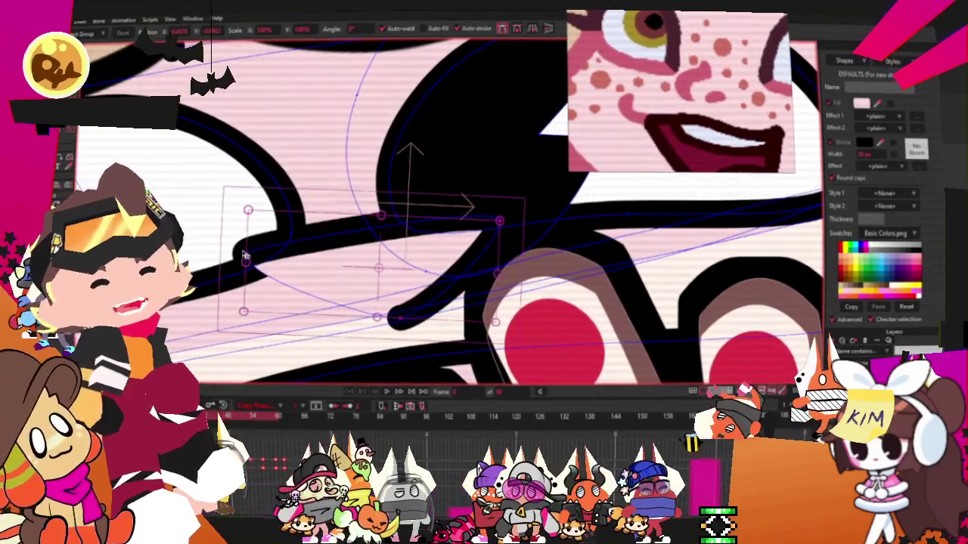
pyautogui.click(246, 256)
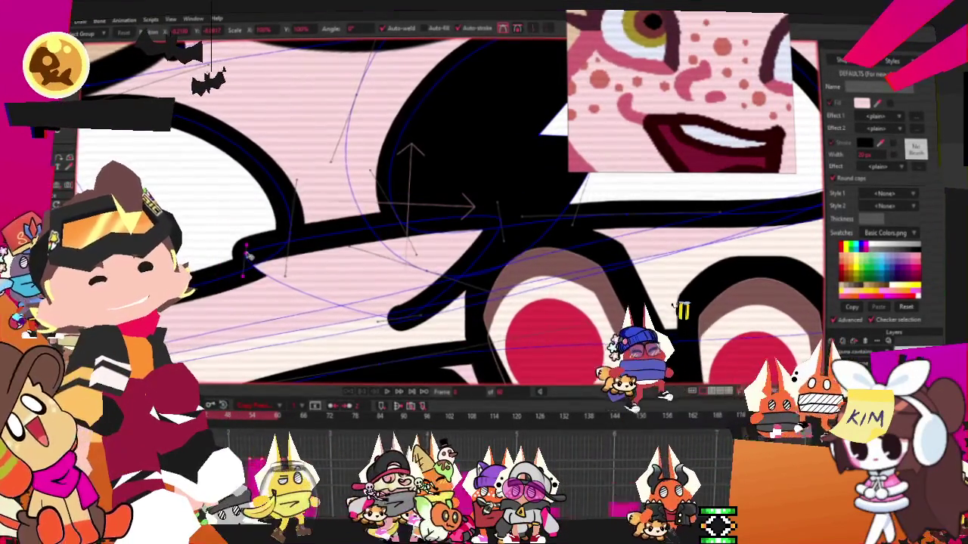
pyautogui.click(495, 228)
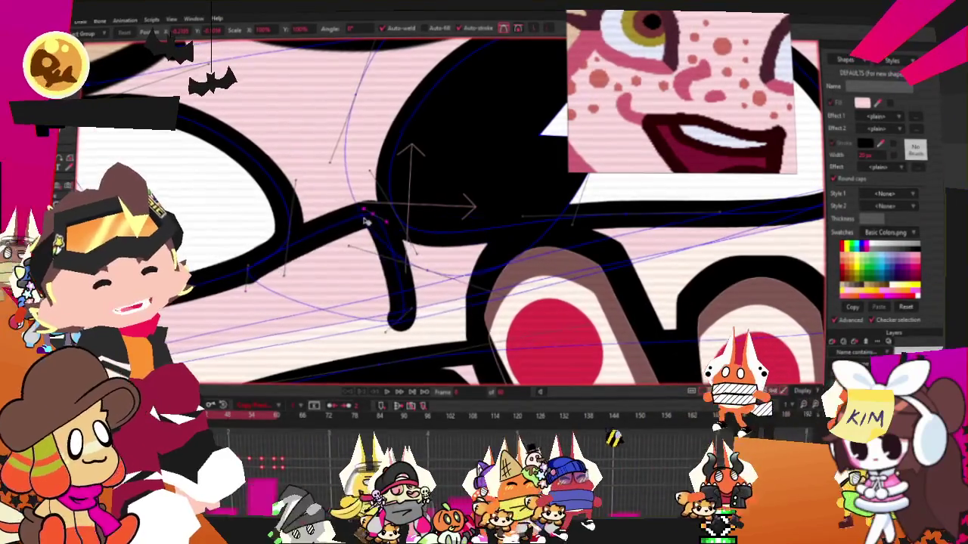
pyautogui.moveTo(369, 214); pyautogui.dragTo(461, 242)
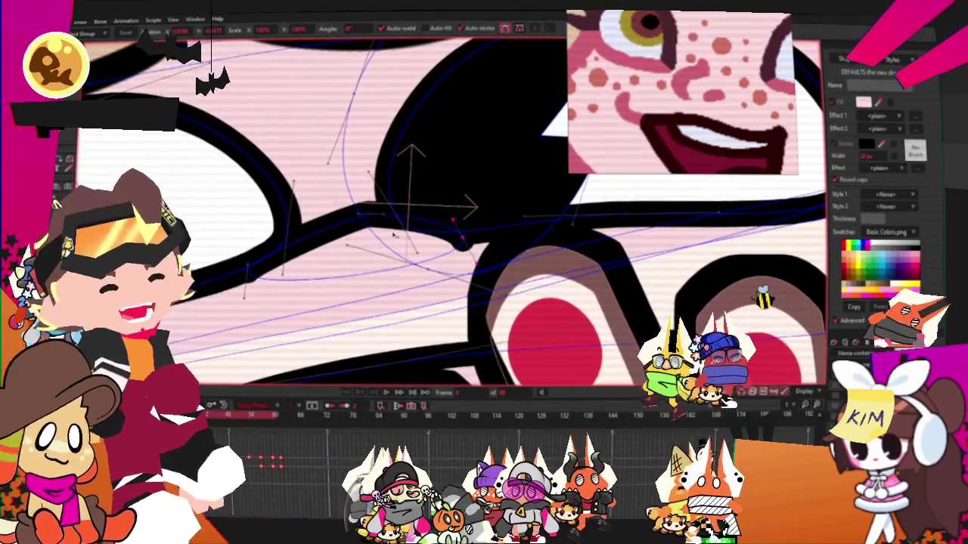
# Reshape the black drip's bulge and handle, and lengthen its tip slightly downward.
pyautogui.press('c')
pyautogui.scroll(2, 453, 223)
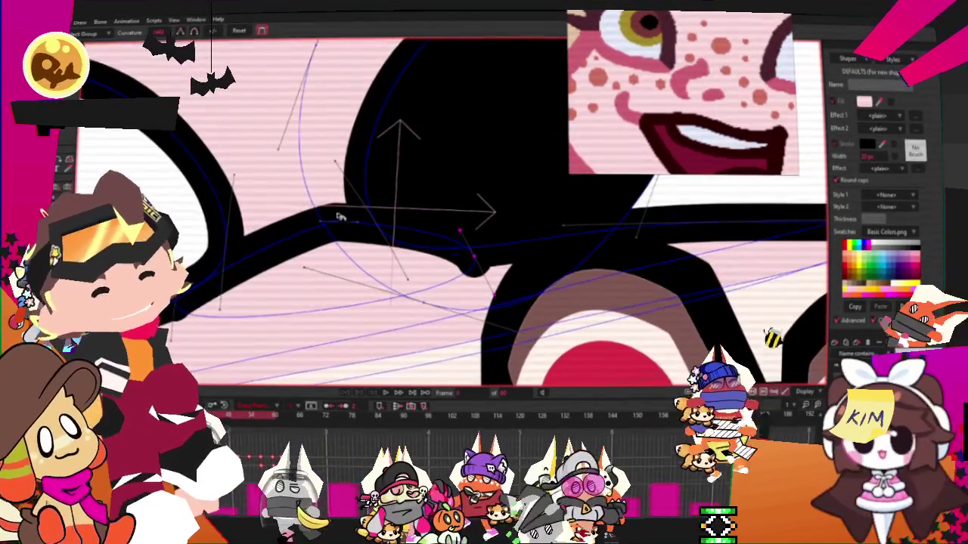
pyautogui.press('t')
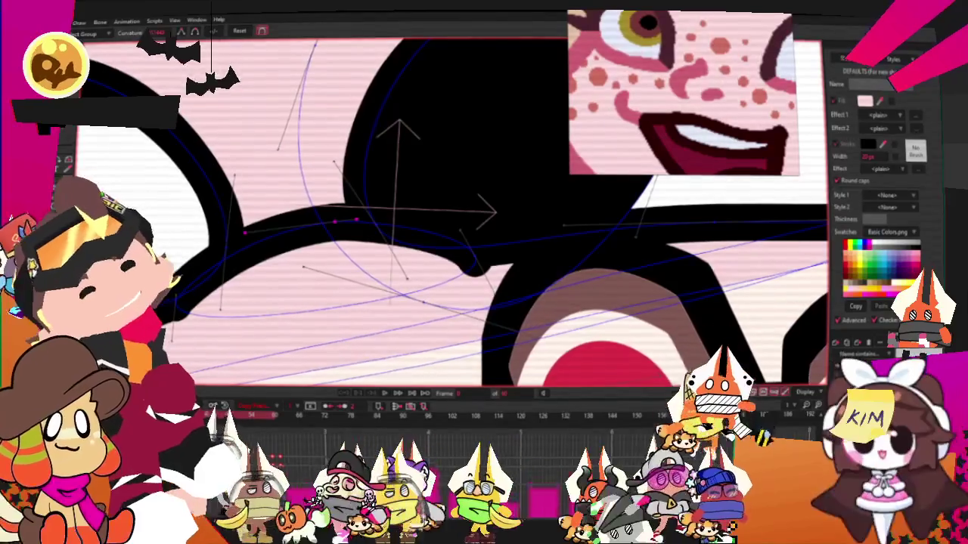
pyautogui.press('t')
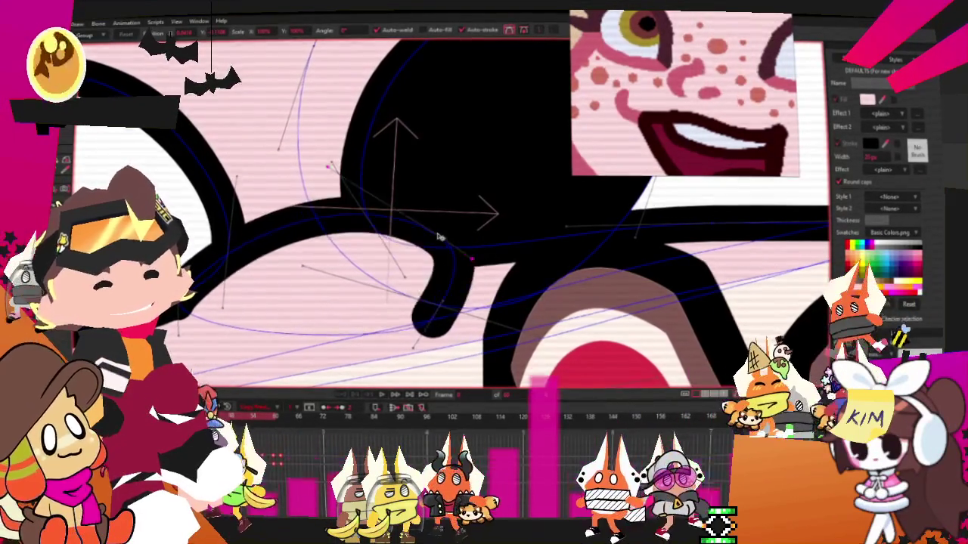
pyautogui.click(458, 243)
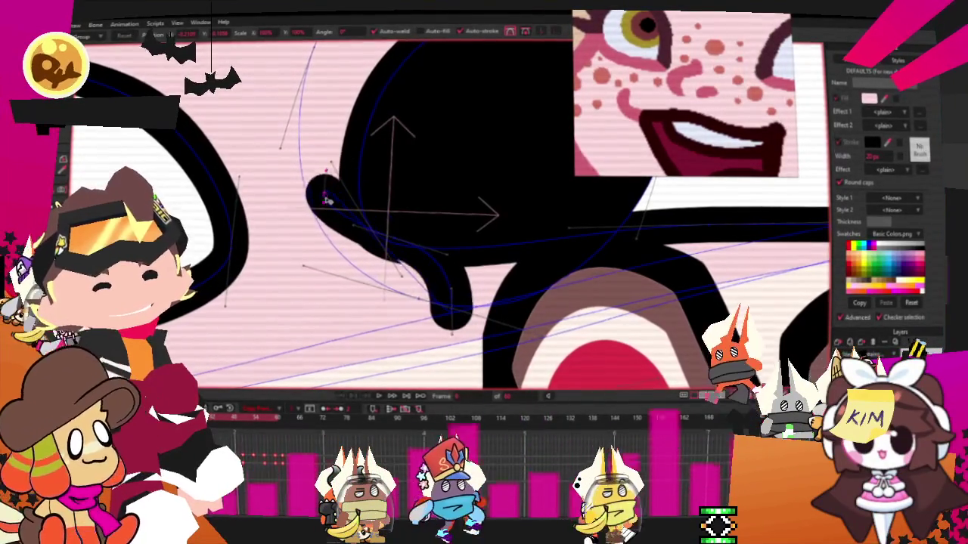
pyautogui.moveTo(325, 198); pyautogui.dragTo(336, 198)
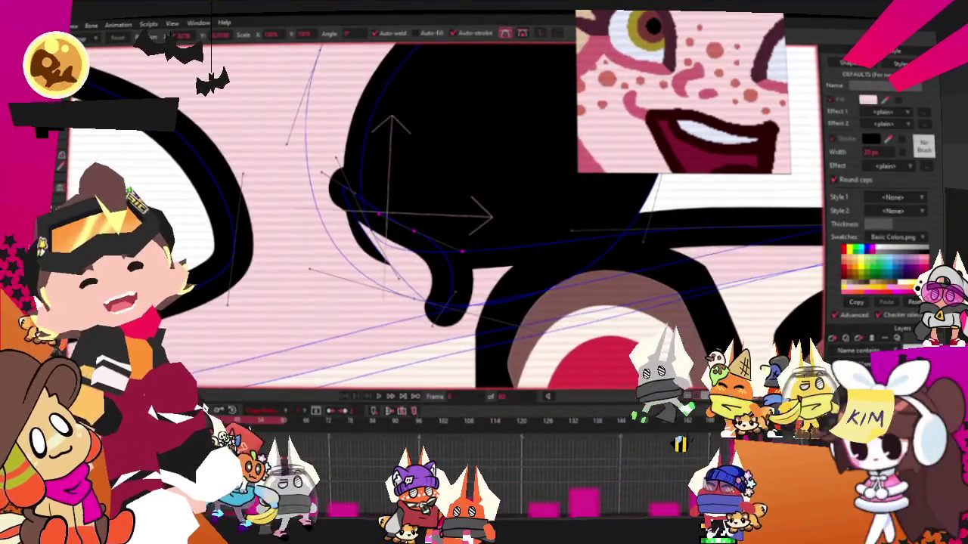
pyautogui.moveTo(349, 194); pyautogui.dragTo(314, 285)
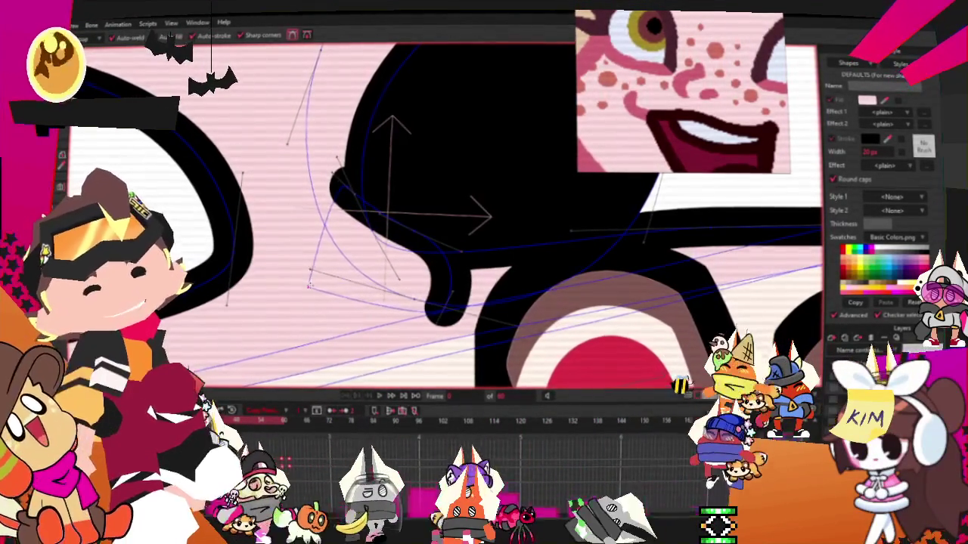
pyautogui.scroll(2, 369, 184)
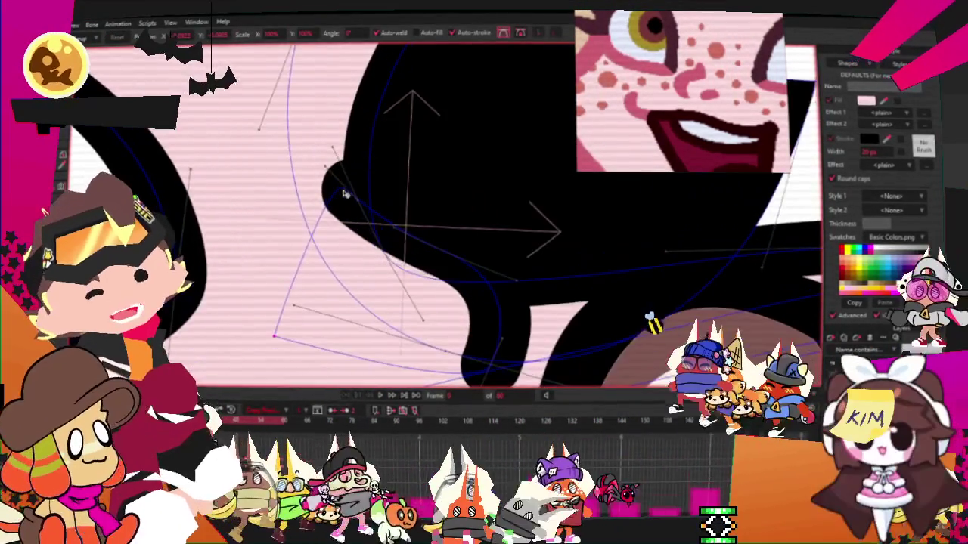
pyautogui.scroll(-2, 369, 184)
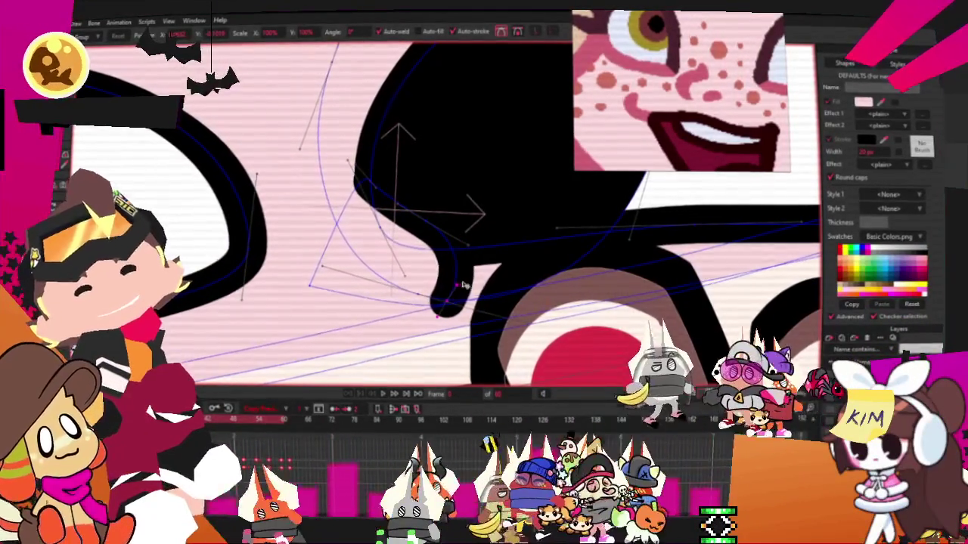
pyautogui.moveTo(450, 301); pyautogui.dragTo(450, 310)
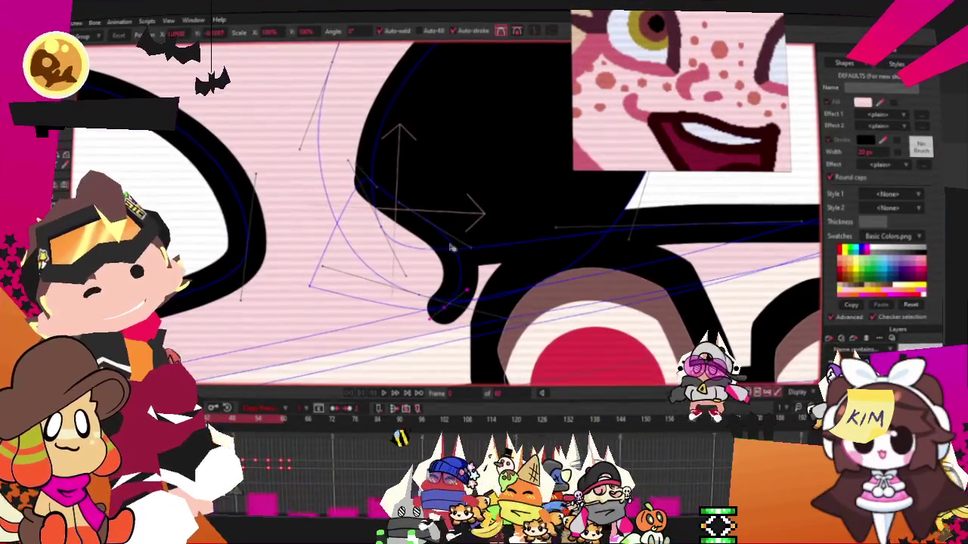
pyautogui.click(476, 244)
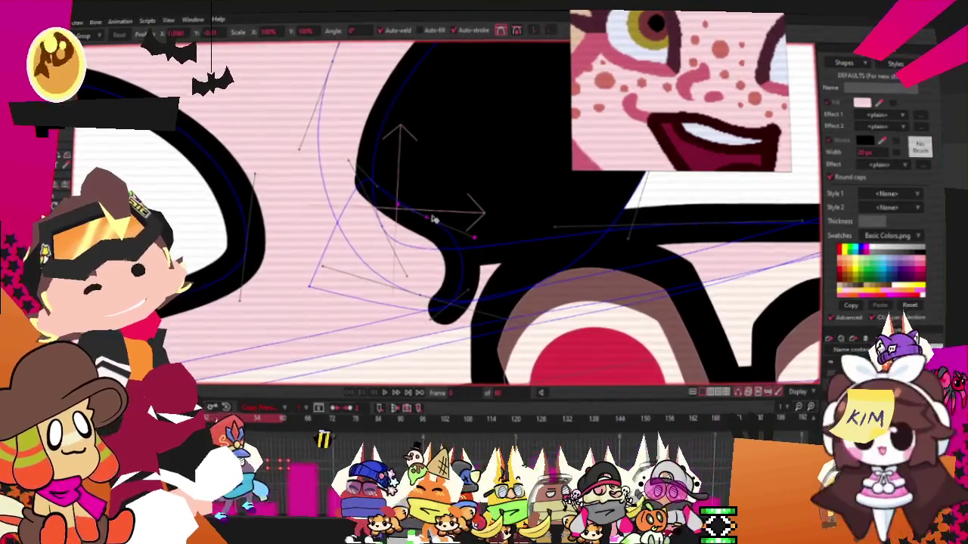
pyautogui.scroll(-4, 435, 220)
pyautogui.scroll(3, 256, 295)
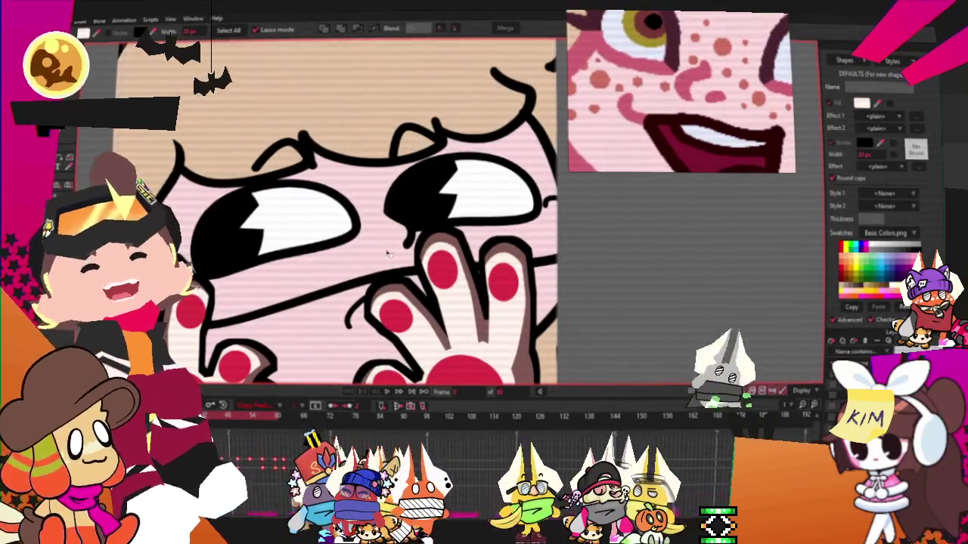
# Select the long hatched stroke shape and delete it, leaving the other hatching intact.
pyautogui.scroll(3, 385, 261)
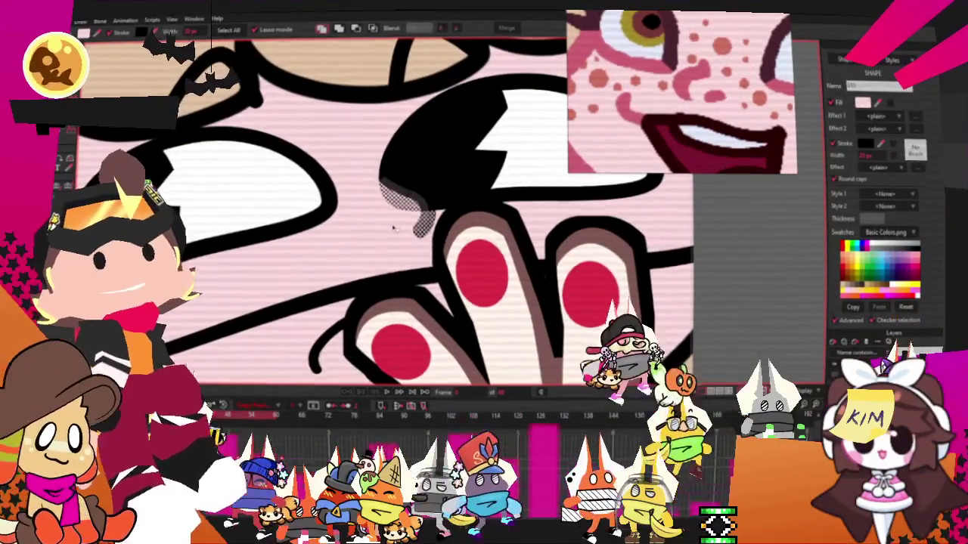
pyautogui.scroll(-2, 386, 227)
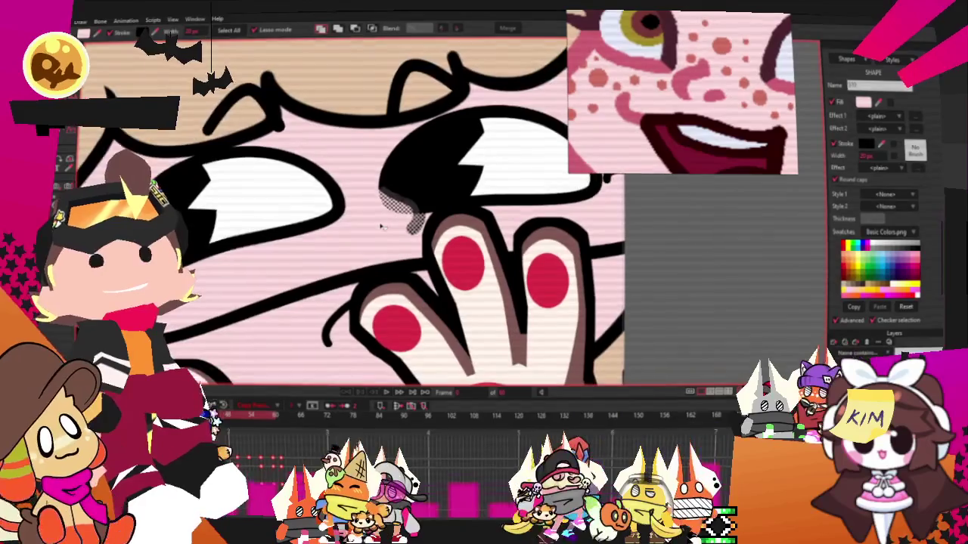
pyautogui.scroll(2, 381, 226)
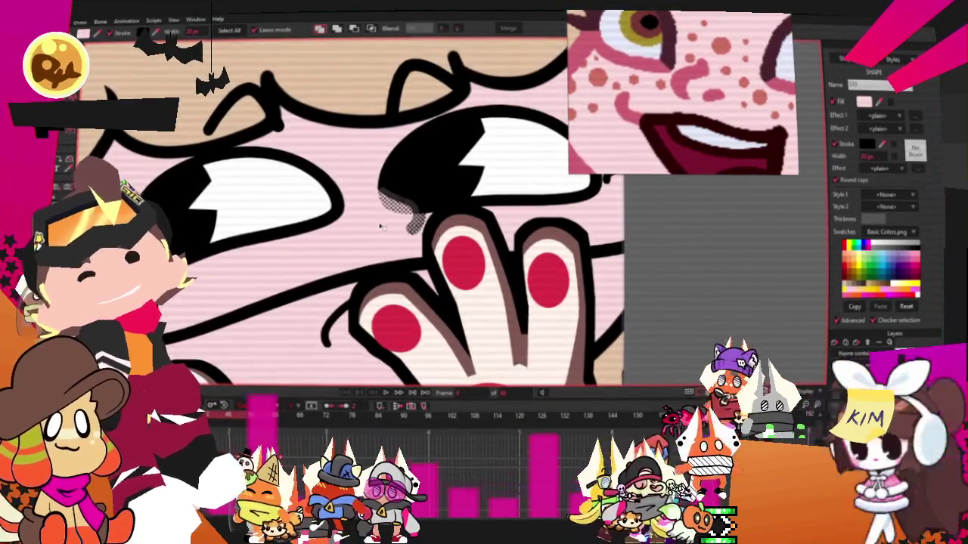
pyautogui.scroll(2, 382, 227)
pyautogui.click(408, 201)
pyautogui.scroll(2, 330, 189)
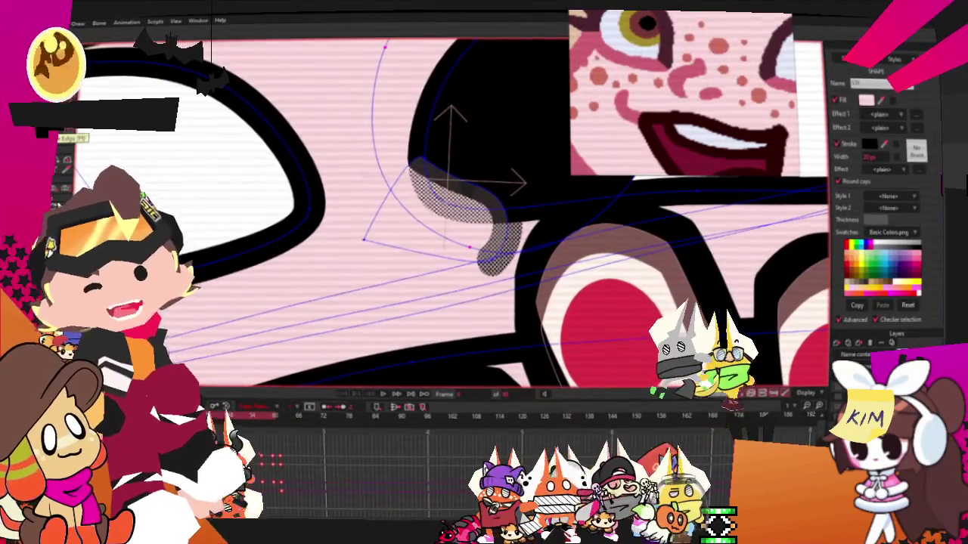
pyautogui.scroll(2, 400, 239)
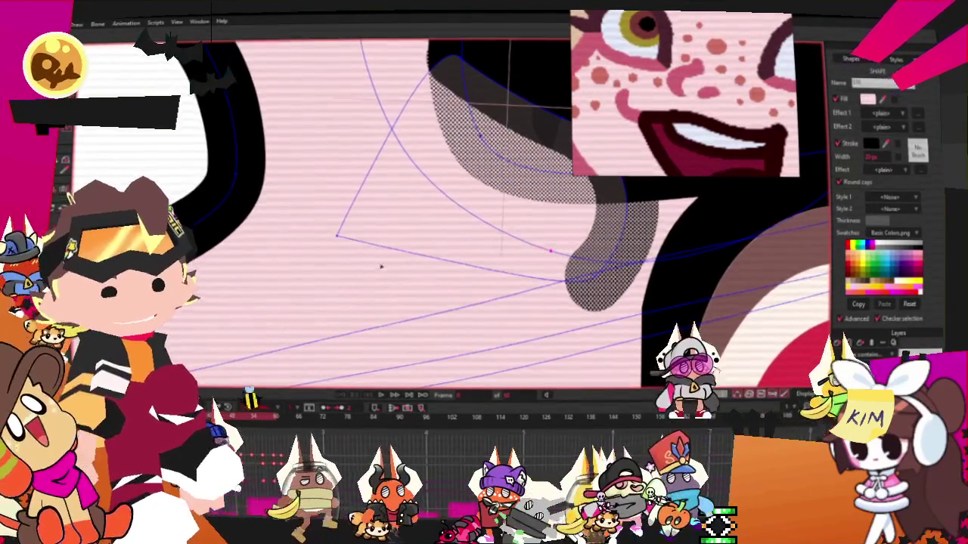
pyautogui.press('Delete')
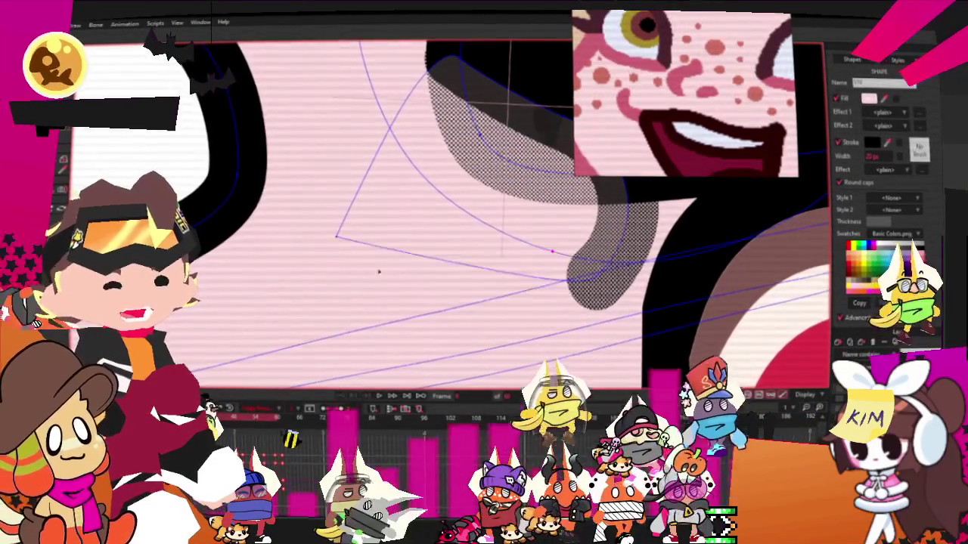
pyautogui.scroll(-3, 341, 225)
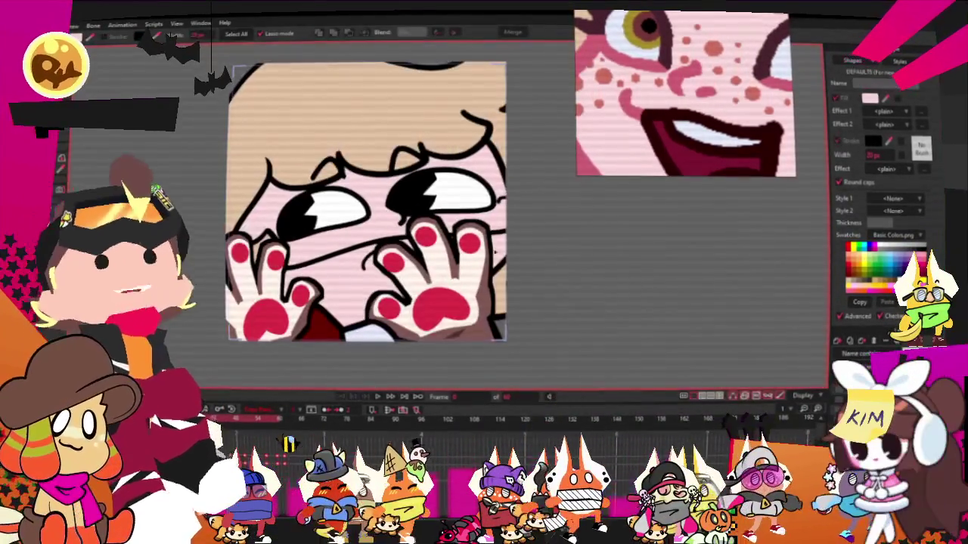
pyautogui.scroll(2, 495, 253)
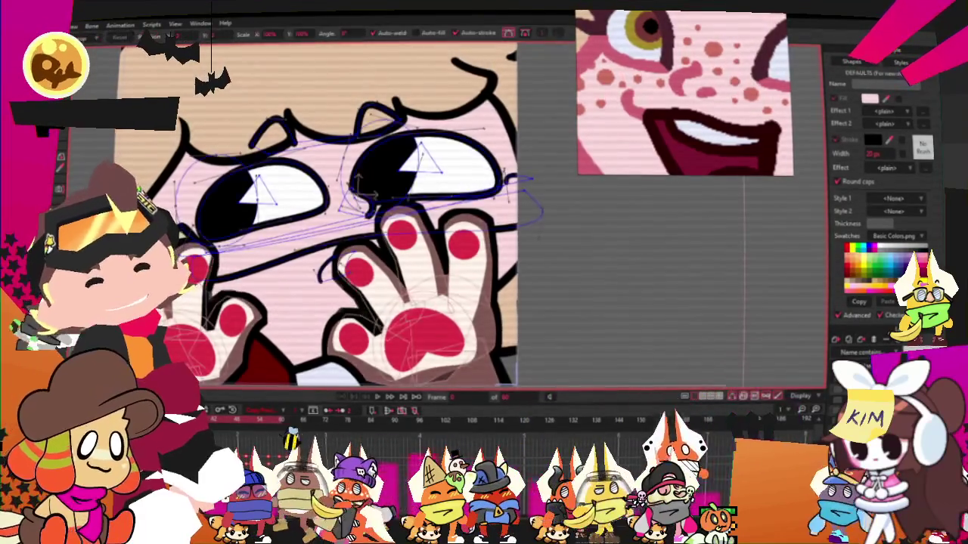
# Zoom in to frame the character's face between the eyes.
pyautogui.scroll(3, 408, 173)
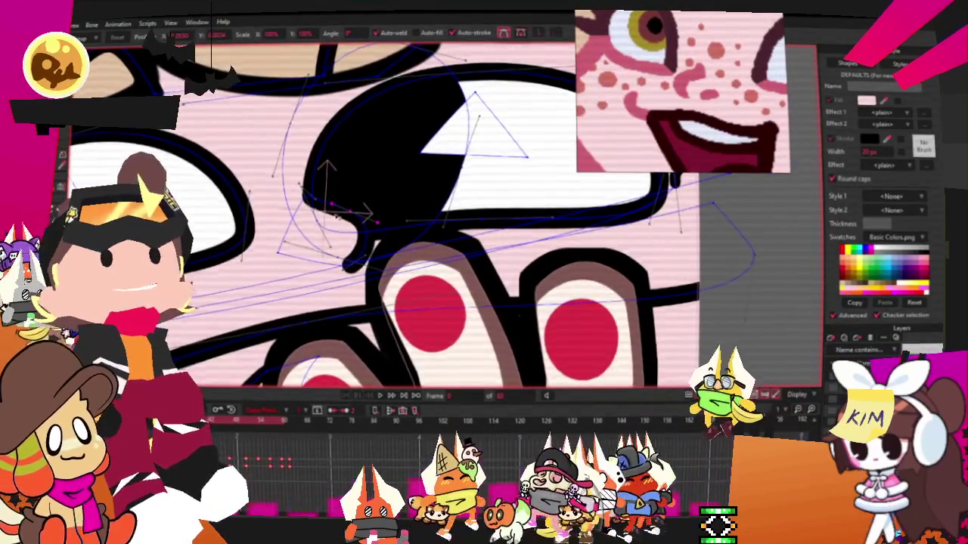
pyautogui.scroll(2, 336, 218)
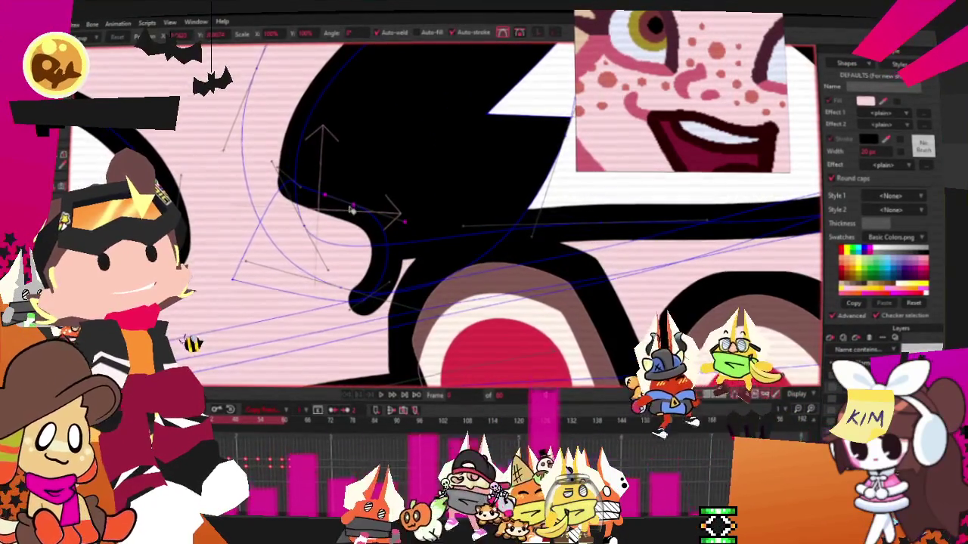
pyautogui.scroll(-2, 352, 209)
pyautogui.scroll(-2, 352, 209)
pyautogui.scroll(-1, 344, 208)
pyautogui.scroll(2, 344, 207)
pyautogui.scroll(-2, 325, 272)
pyautogui.scroll(1, 325, 270)
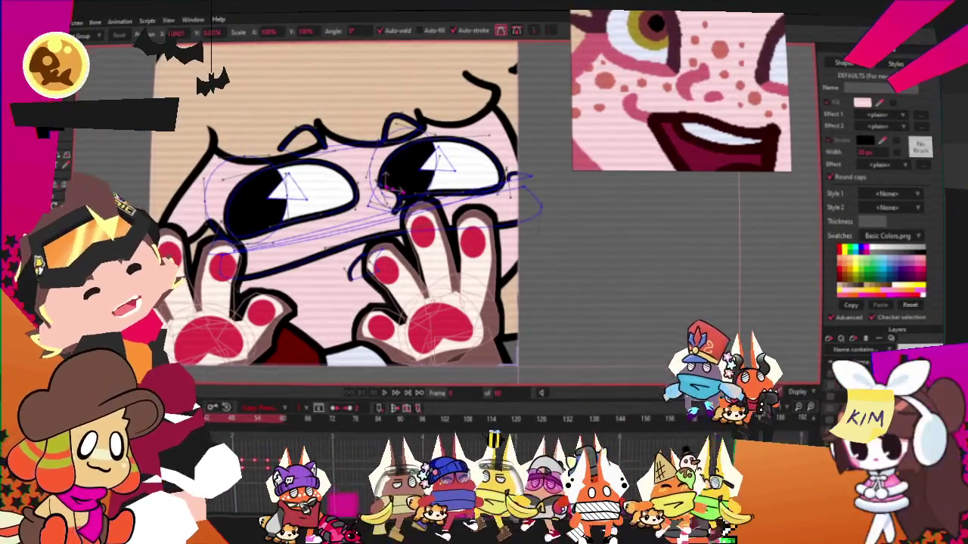
# Cycle through Transform Layer and Select Points, ending on the Draw Shape tool.
pyautogui.press('m')
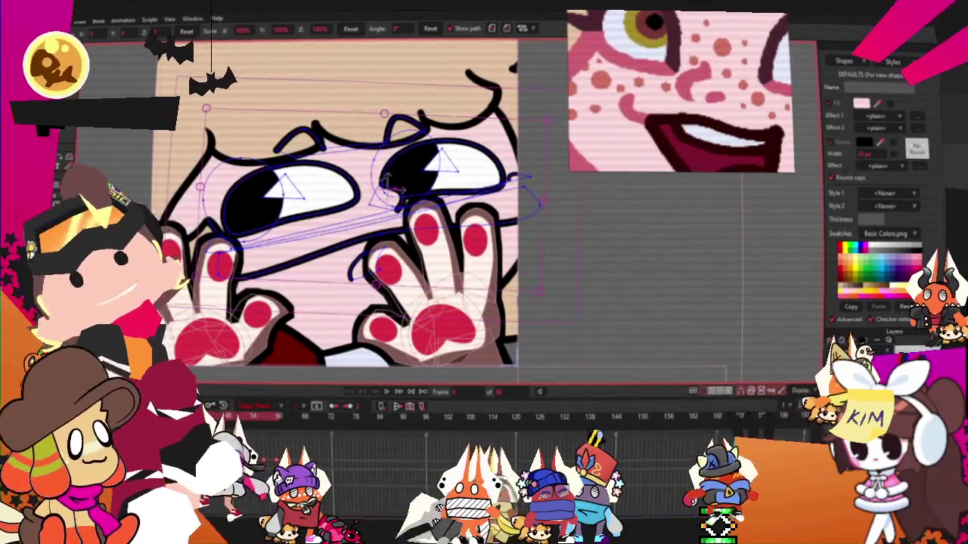
pyautogui.press('g')
pyautogui.scroll(-2, 618, 323)
pyautogui.scroll(-3, 617, 323)
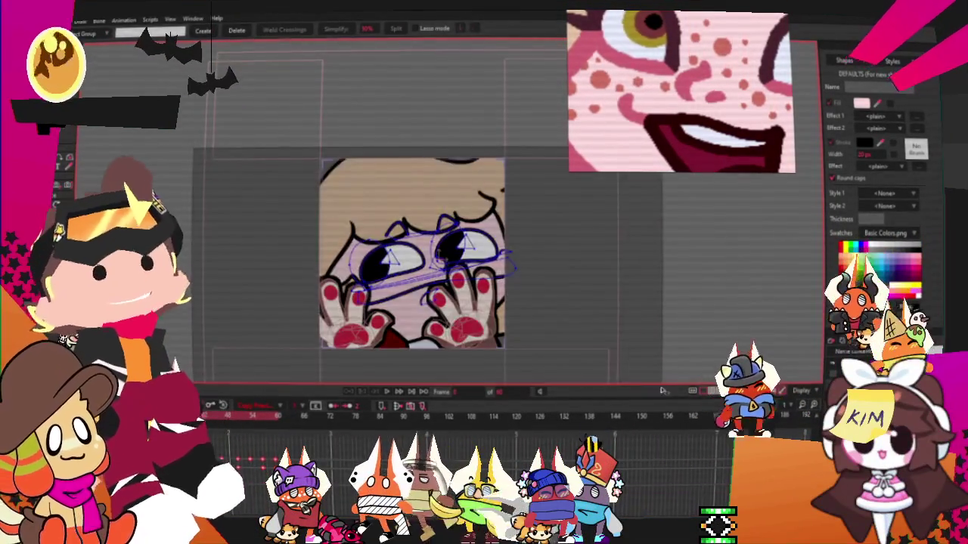
pyautogui.scroll(2, 617, 323)
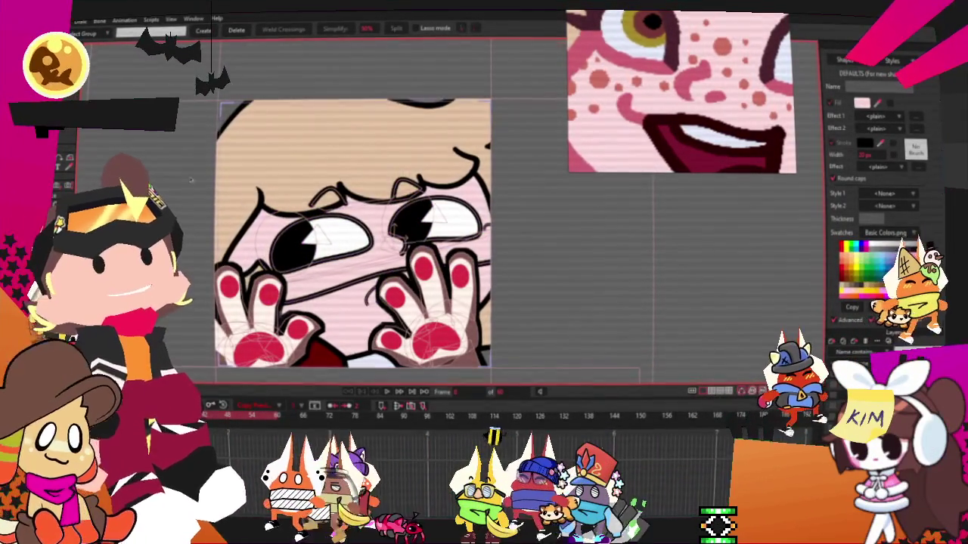
pyautogui.press('f')
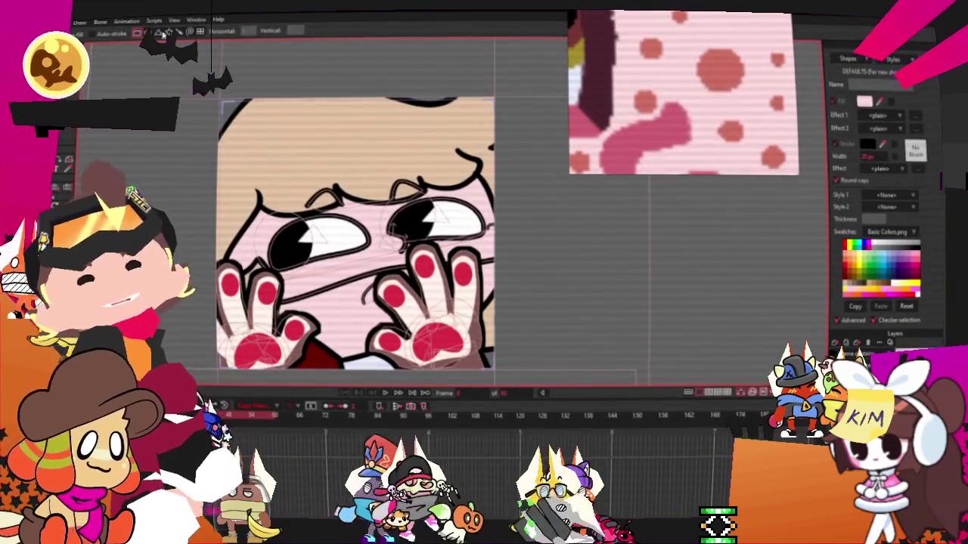
pyautogui.scroll(3, 469, 270)
# Shrink the new cheek circle into a small freckle dot and duplicate it with copy-paste.
pyautogui.scroll(2, 469, 270)
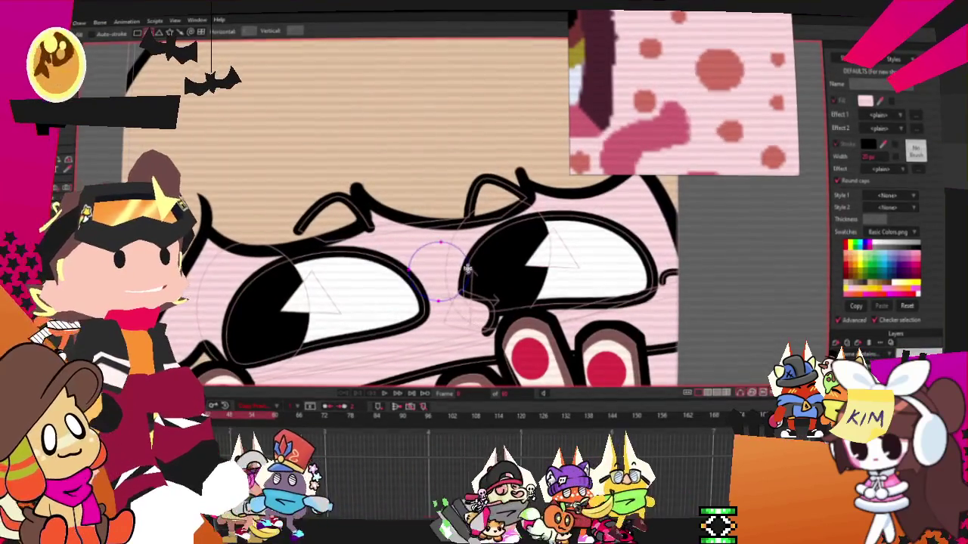
pyautogui.press('q')
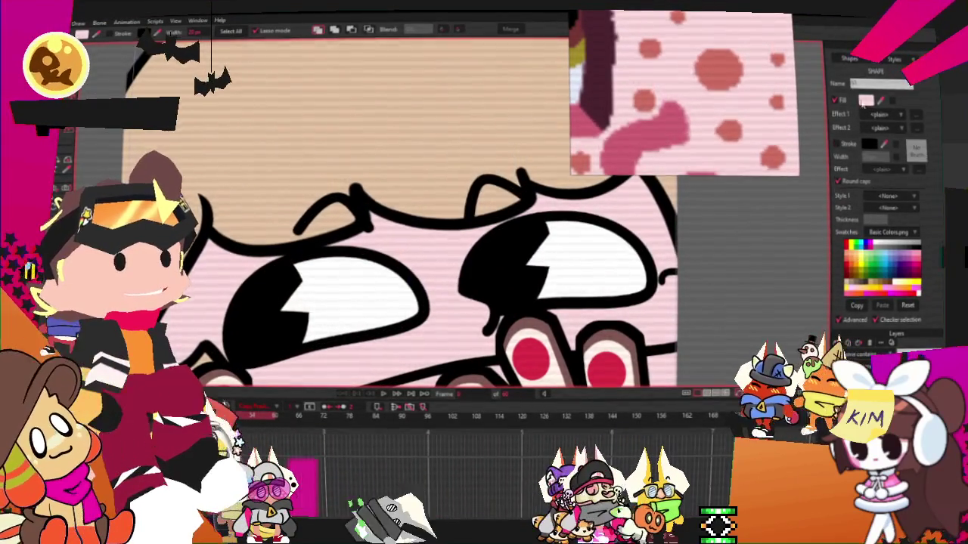
pyautogui.scroll(-2, 378, 288)
pyautogui.scroll(2, 378, 287)
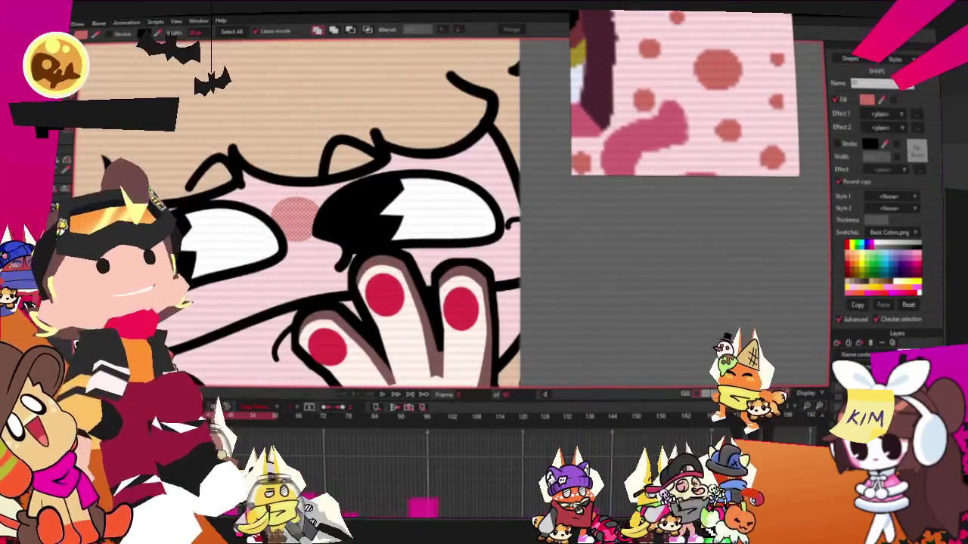
pyautogui.scroll(2, 347, 269)
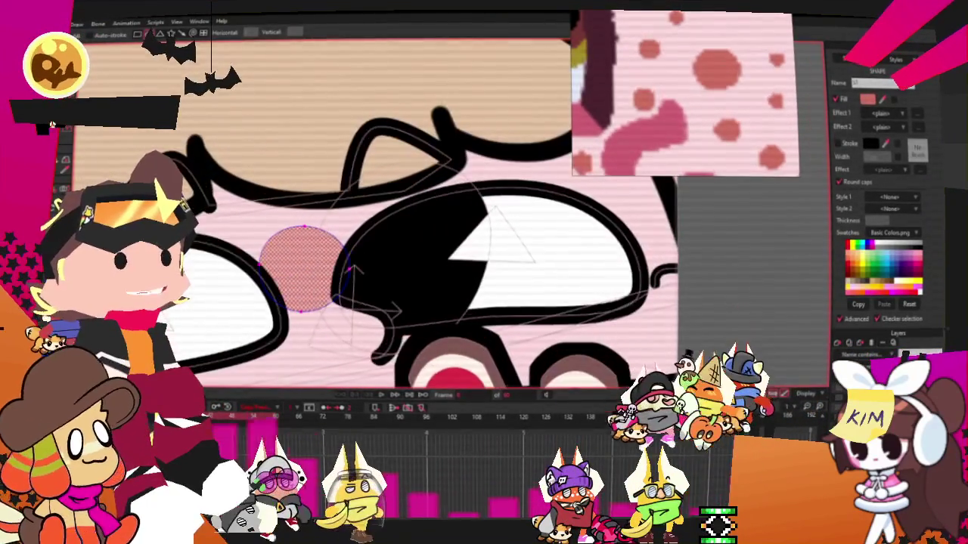
pyautogui.press('t')
pyautogui.click(344, 271)
pyautogui.scroll(2, 363, 287)
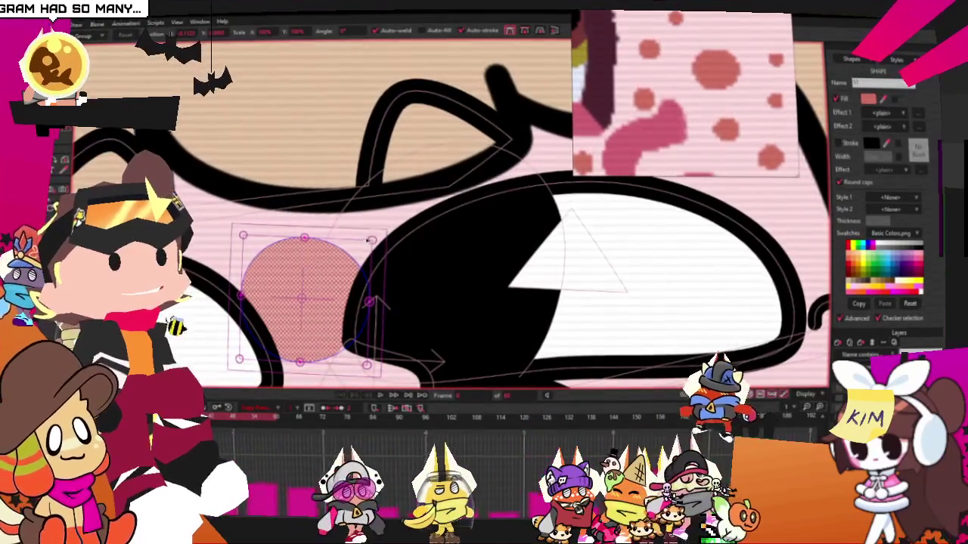
pyautogui.moveTo(370, 302)
pyautogui.mouseDown()
pyautogui.moveTo(281, 271)
pyautogui.moveTo(325, 312)
pyautogui.mouseUp()
pyautogui.hotkey('ctrl', 'c')
pyautogui.hotkey('ctrl', 'v')
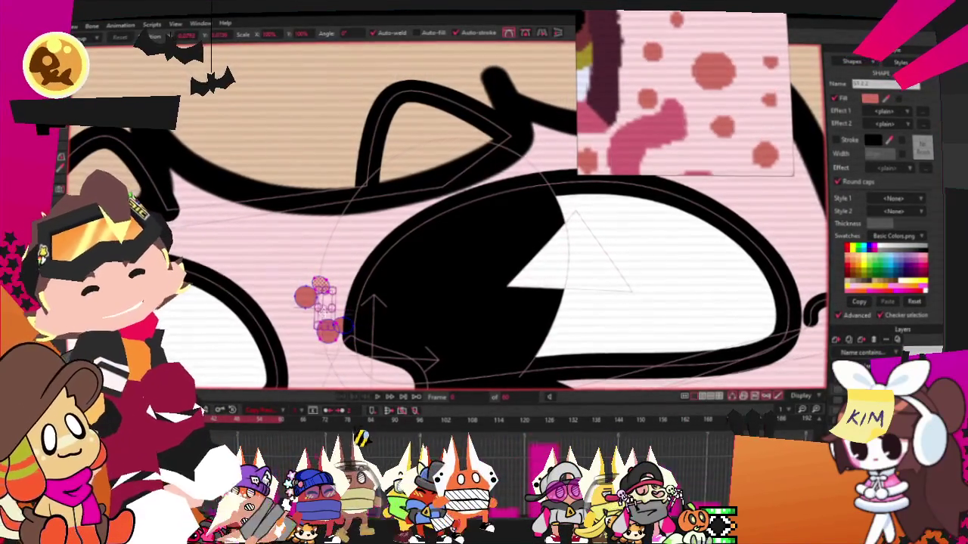
# Move the selected freckles below the other eye and reposition individual dots on that cheek.
pyautogui.scroll(-3, 380, 236)
pyautogui.scroll(3, 381, 237)
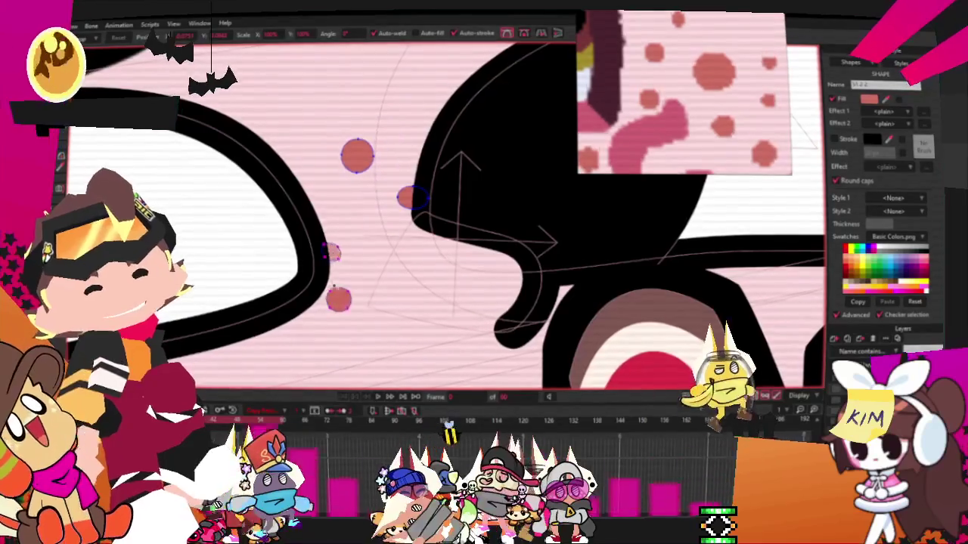
pyautogui.keyDown('shift'); pyautogui.click(413, 199); pyautogui.keyUp('shift')
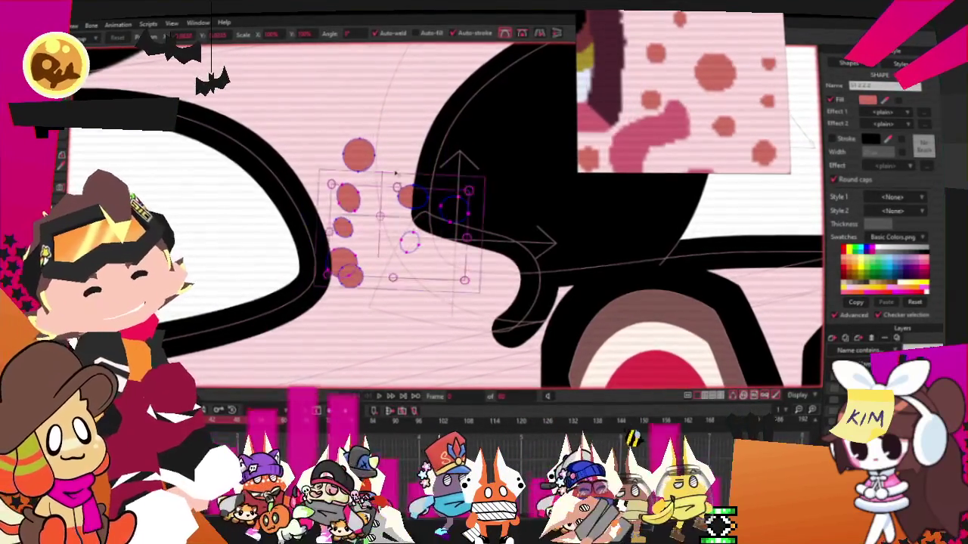
pyautogui.scroll(-2, 384, 167)
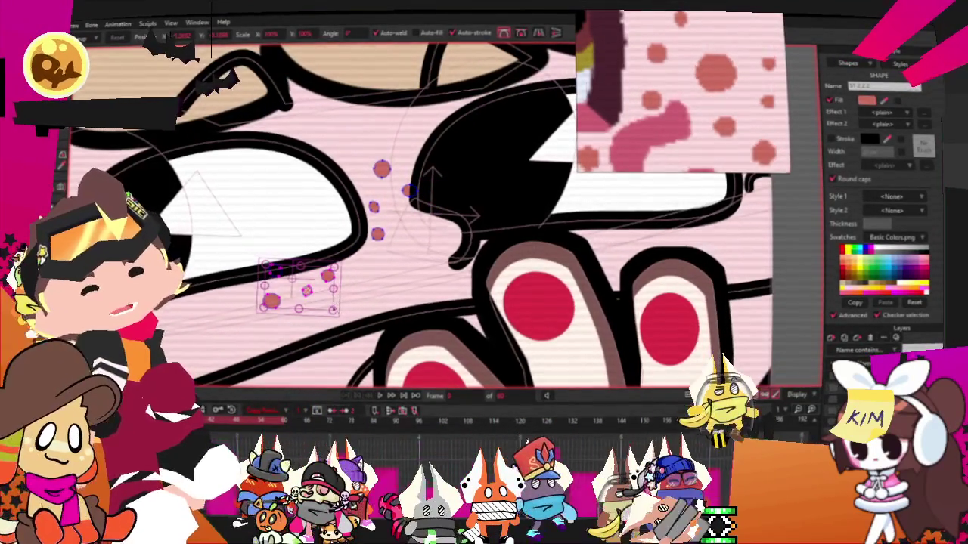
pyautogui.scroll(-2, 350, 221)
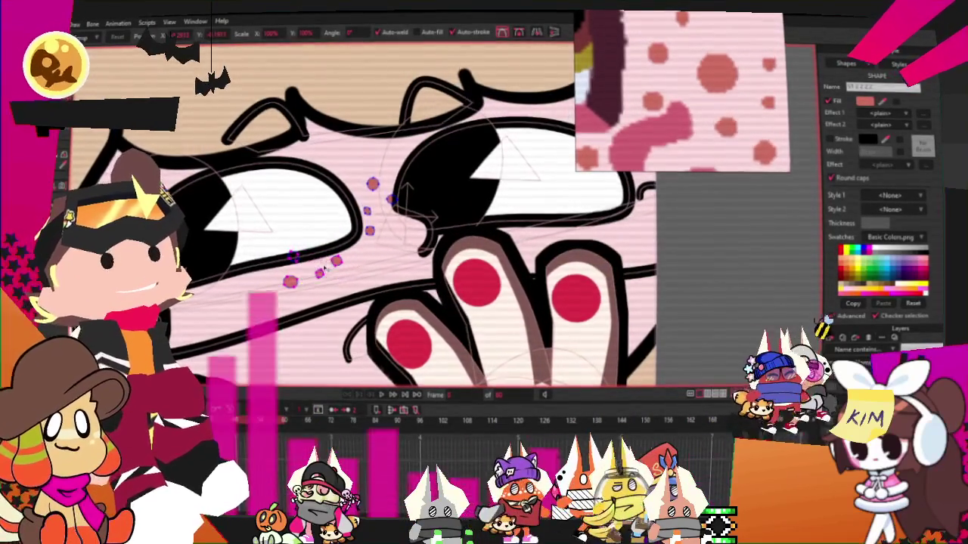
pyautogui.moveTo(314, 271); pyautogui.dragTo(563, 219)
pyautogui.scroll(3, 563, 219)
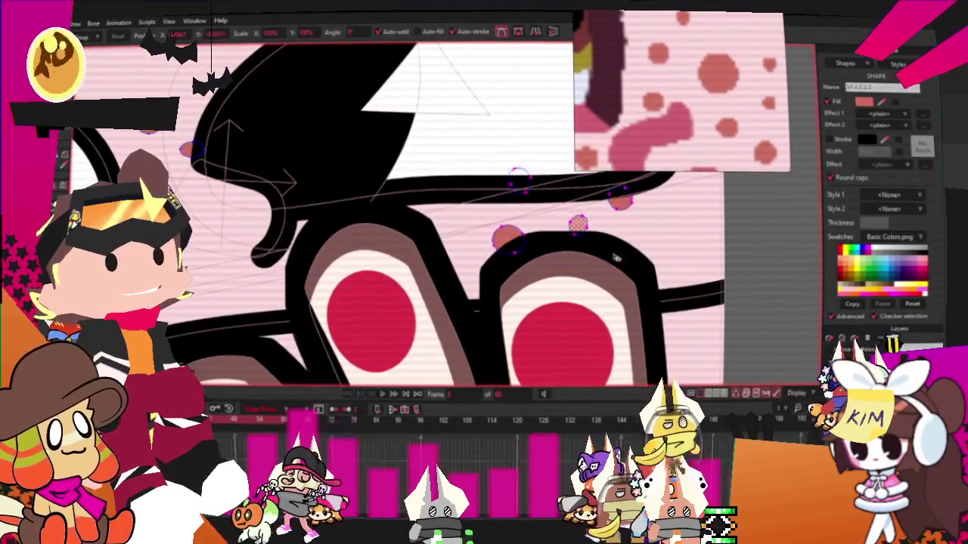
pyautogui.click(514, 249)
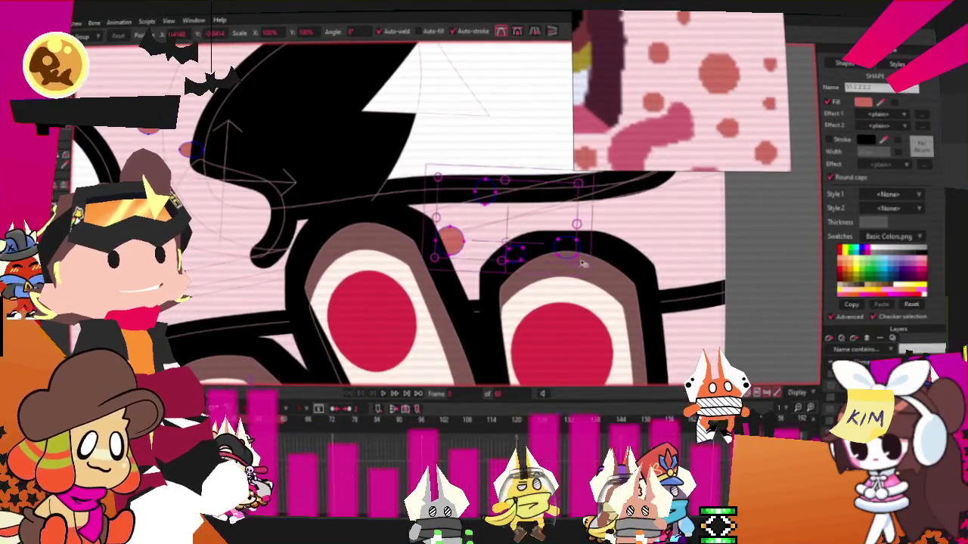
pyautogui.click(543, 270)
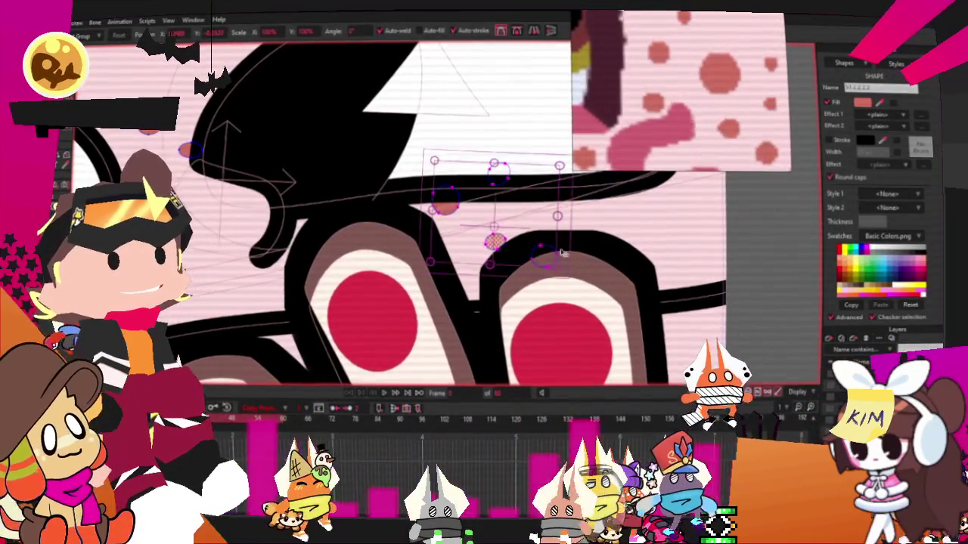
pyautogui.click(456, 240)
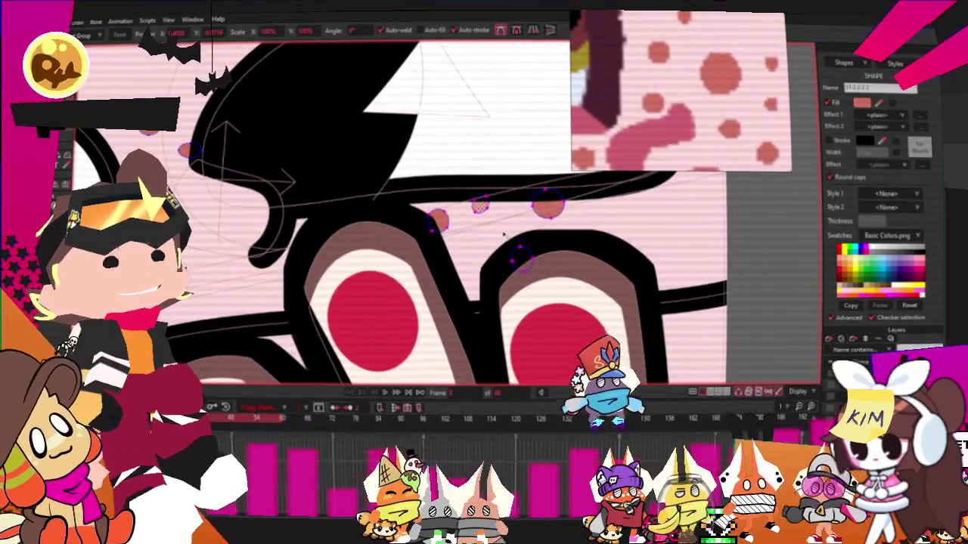
pyautogui.scroll(-3, 423, 227)
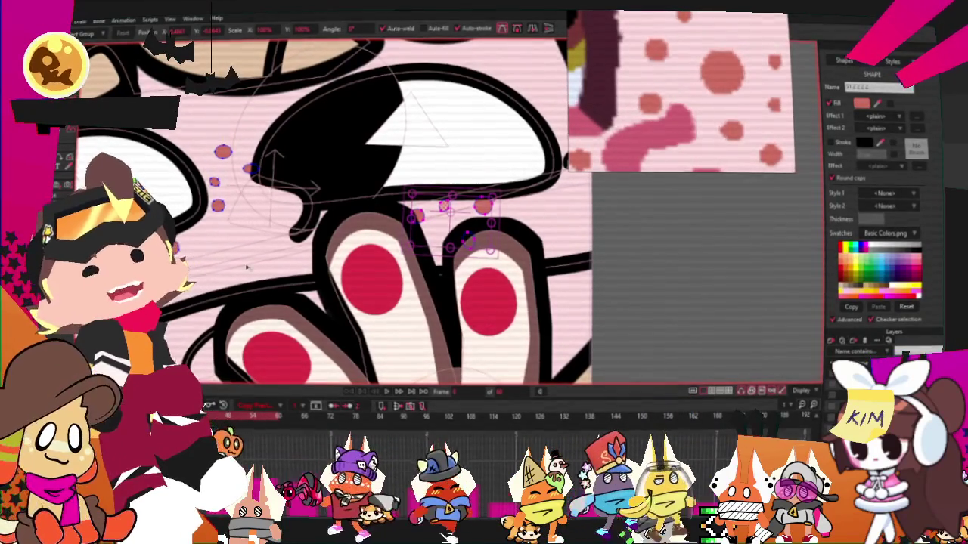
pyautogui.hscroll(-5, 424, 226)
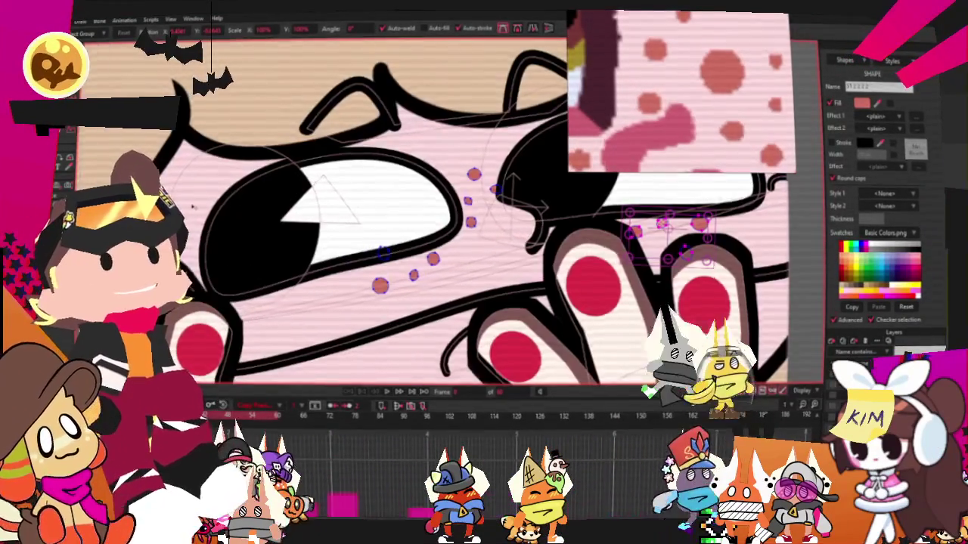
pyautogui.hscroll(3, 371, 250)
# Select the freckle cluster and delete the stray dot near the eye.
pyautogui.press('g')
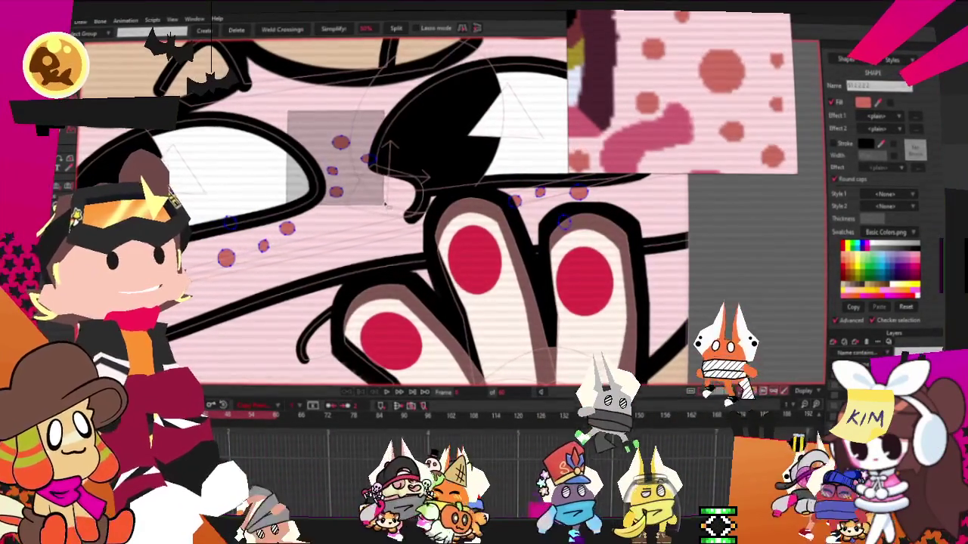
pyautogui.moveTo(372, 193); pyautogui.dragTo(372, 194)
pyautogui.press('t')
pyautogui.scroll(3, 378, 114)
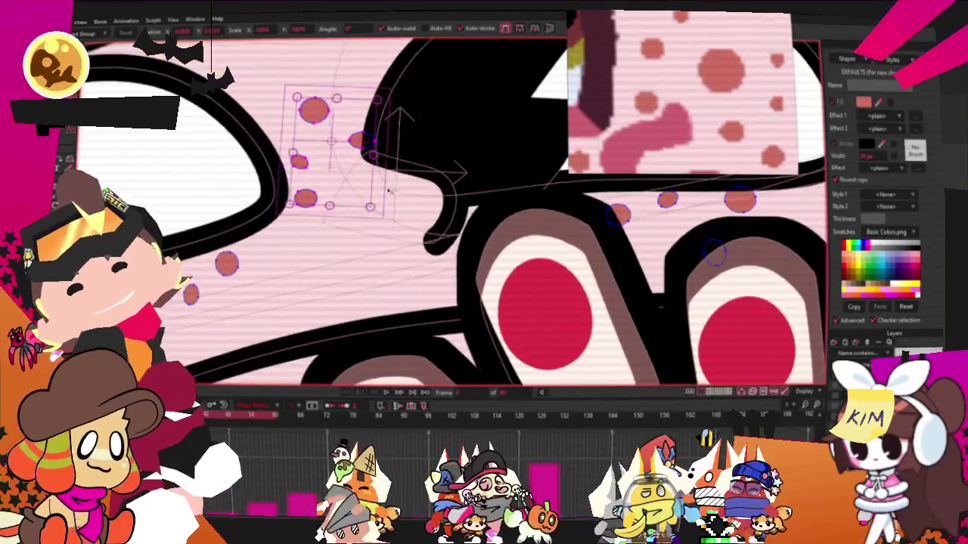
pyautogui.scroll(-2, 377, 100)
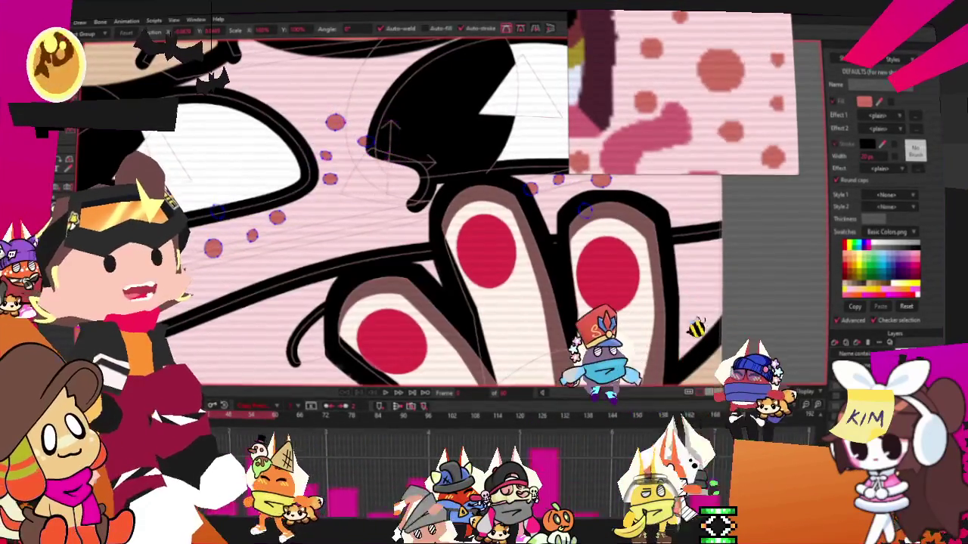
pyautogui.scroll(2, 408, 178)
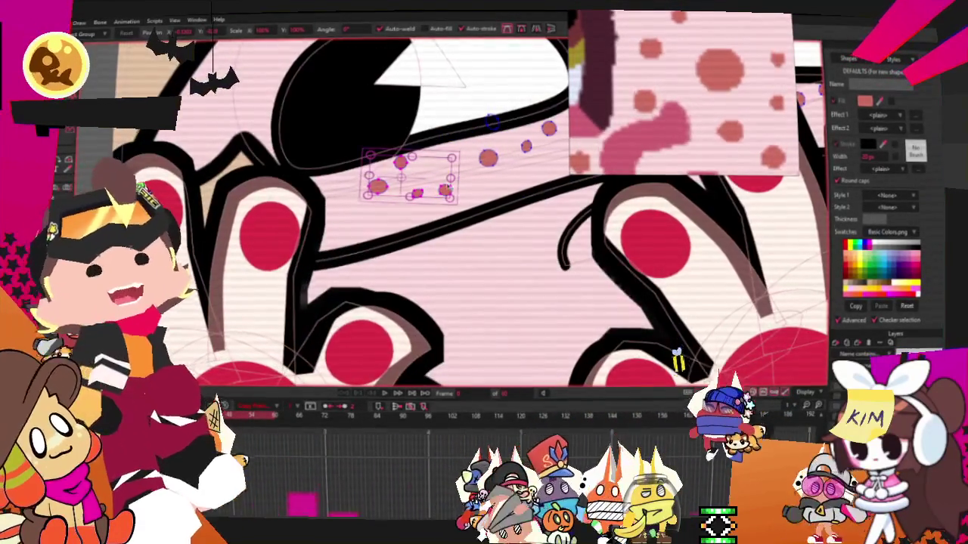
pyautogui.scroll(3, 419, 174)
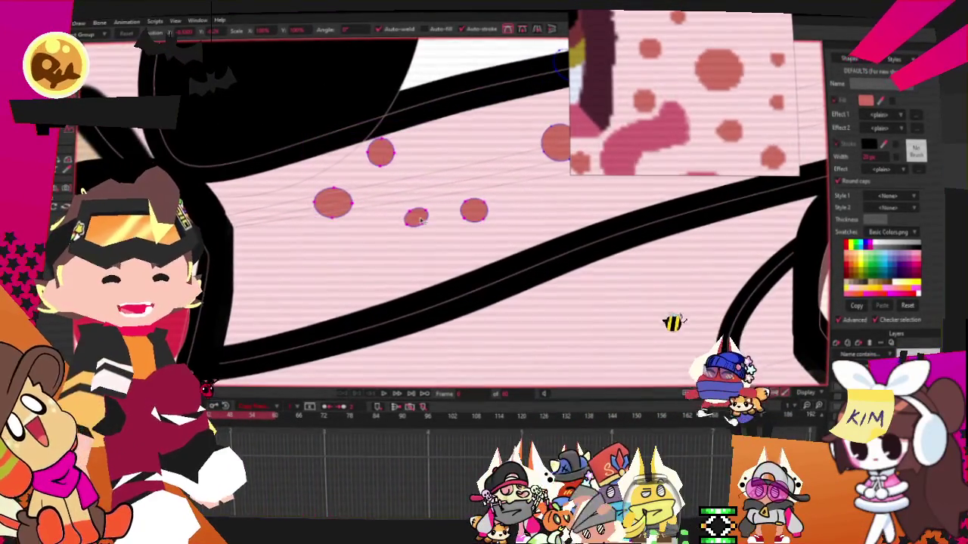
pyautogui.scroll(-1, 440, 242)
pyautogui.press('Delete')
pyautogui.scroll(2, 415, 211)
pyautogui.scroll(-3, 194, 215)
pyautogui.scroll(2, 267, 241)
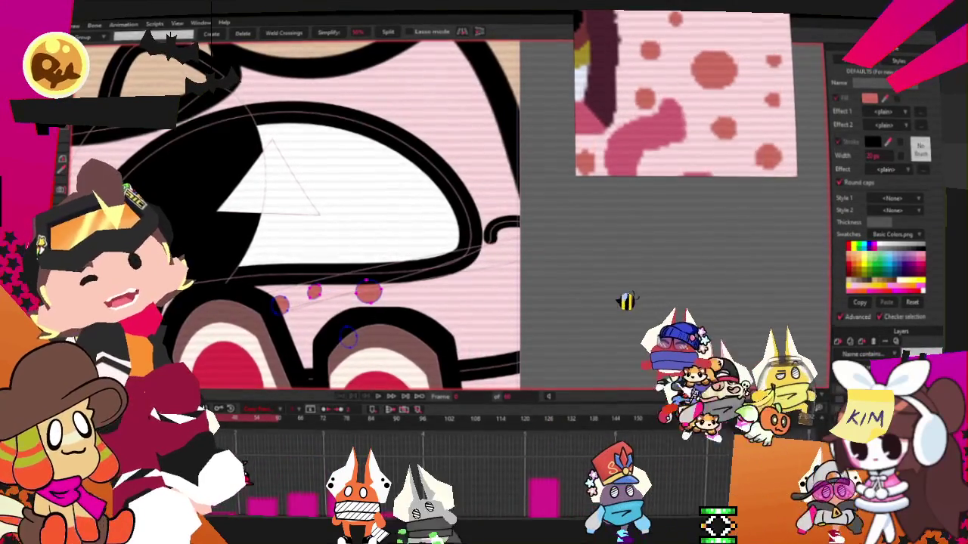
# Move the freckle group up and right, rearrange the dots under the eye, and enlarge the cluster.
pyautogui.press('t')
pyautogui.scroll(2, 355, 297)
pyautogui.scroll(-2, 328, 310)
pyautogui.moveTo(327, 310); pyautogui.dragTo(544, 249)
pyautogui.scroll(2, 544, 249)
pyautogui.moveTo(593, 286)
pyautogui.mouseDown()
pyautogui.moveTo(558, 266)
pyautogui.moveTo(542, 277)
pyautogui.mouseUp()
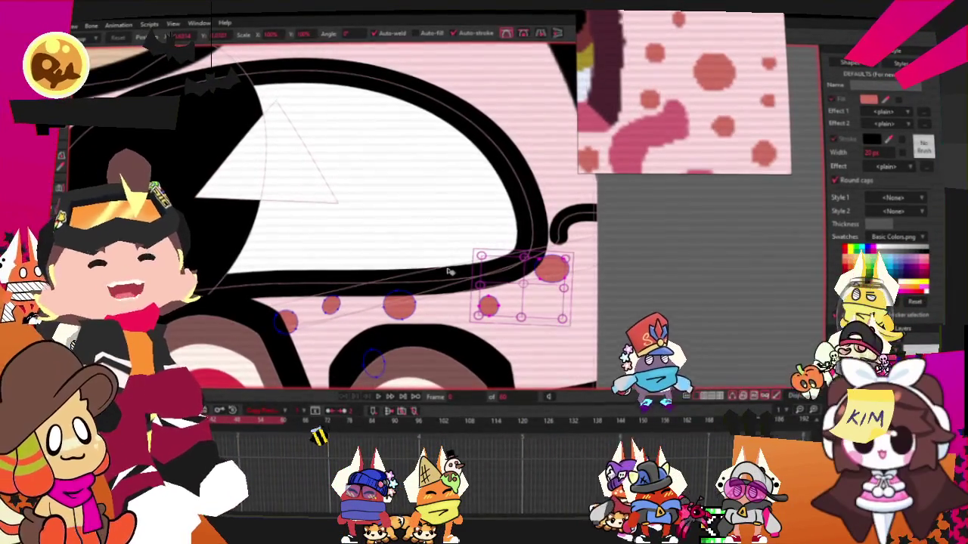
pyautogui.scroll(-3, 450, 272)
pyautogui.scroll(2, 449, 272)
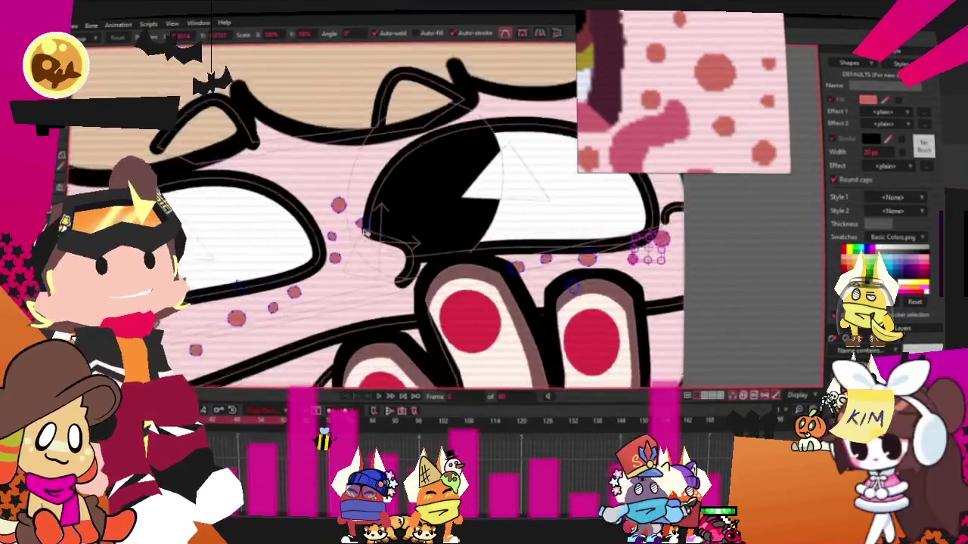
pyautogui.scroll(1, 450, 273)
pyautogui.scroll(3, 339, 187)
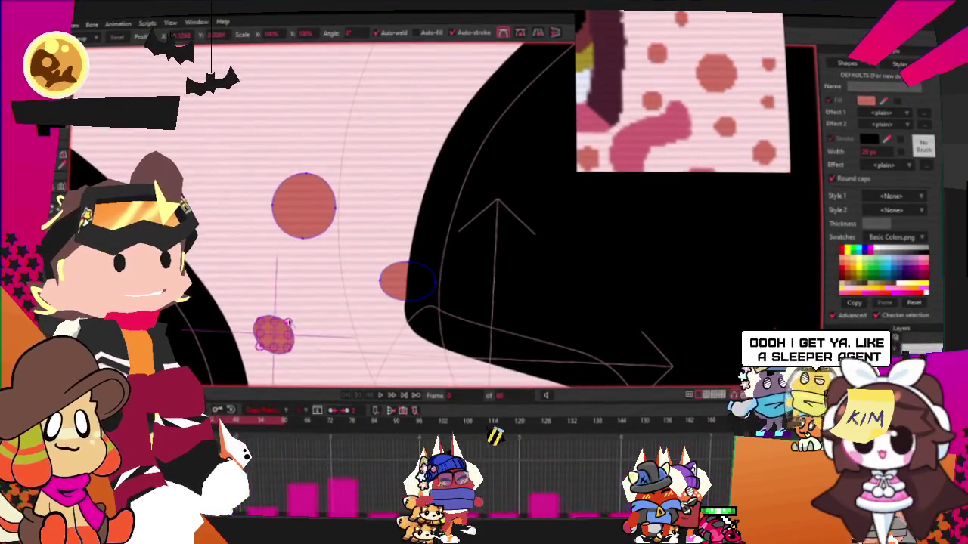
pyautogui.moveTo(291, 323); pyautogui.dragTo(297, 344)
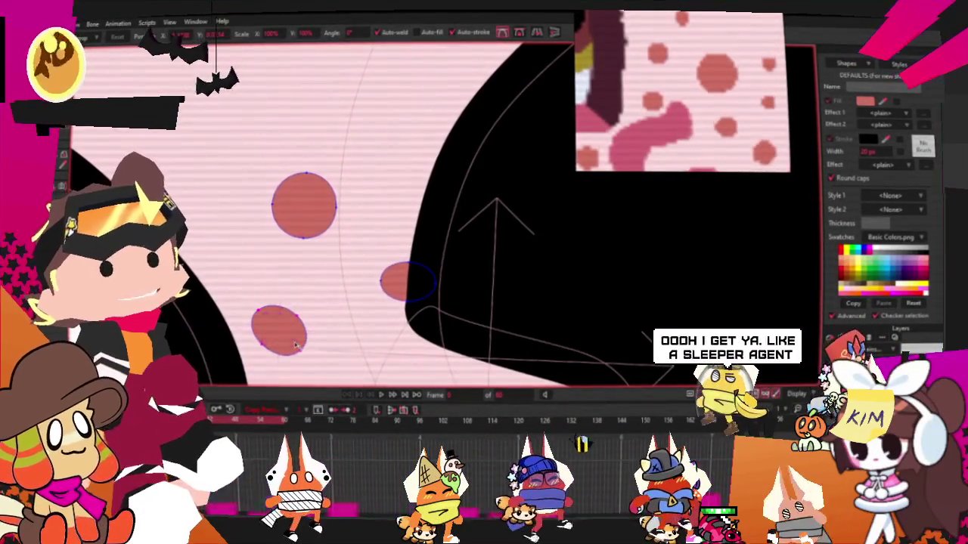
pyautogui.scroll(-2, 297, 345)
pyautogui.scroll(-4, 325, 302)
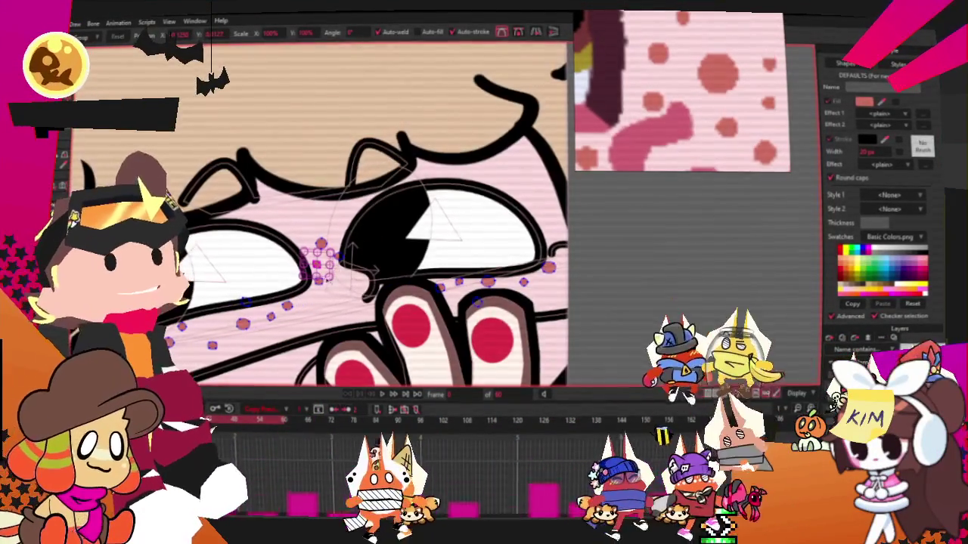
pyautogui.scroll(2, 328, 279)
pyautogui.scroll(2, 321, 265)
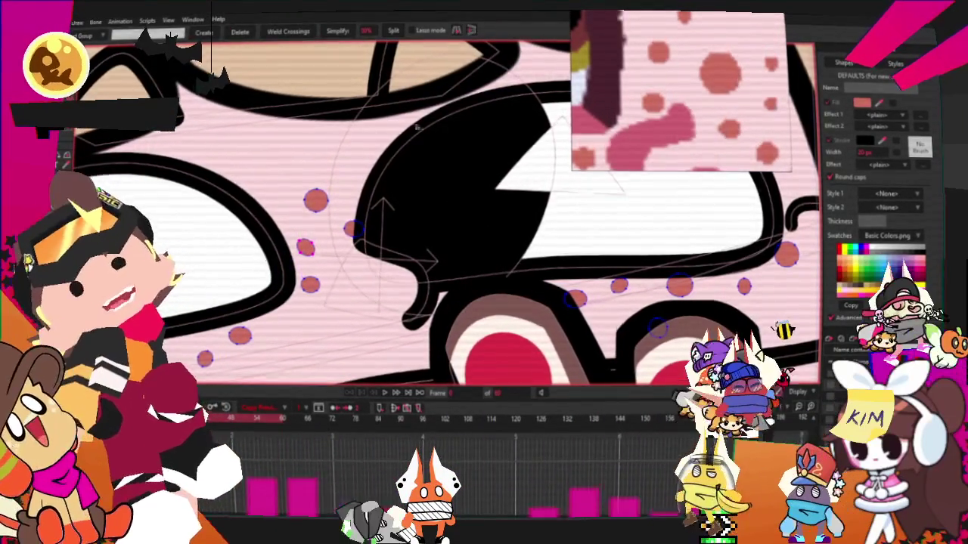
# Return to Select Points and look over the freckle layout on both cheeks.
pyautogui.press('g')
pyautogui.scroll(2, 333, 167)
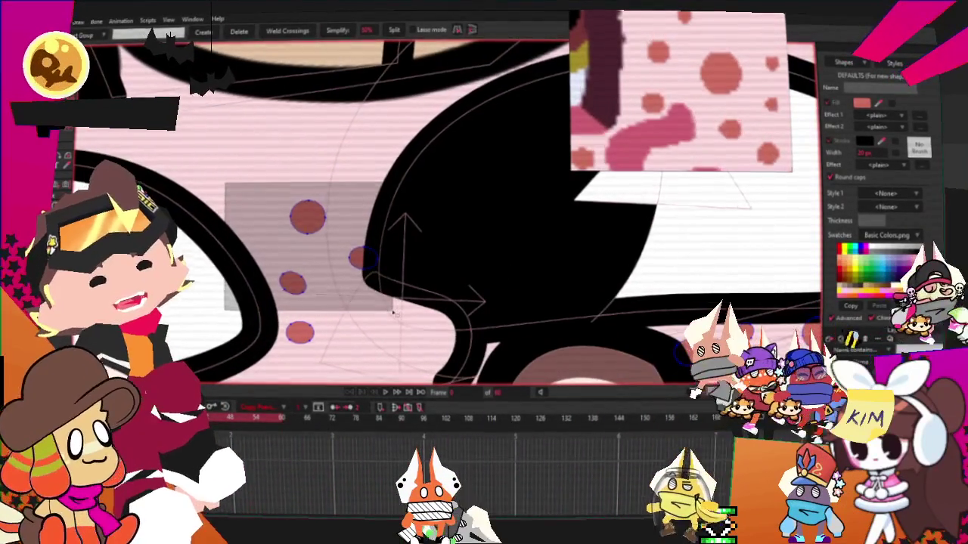
pyautogui.scroll(2, 336, 193)
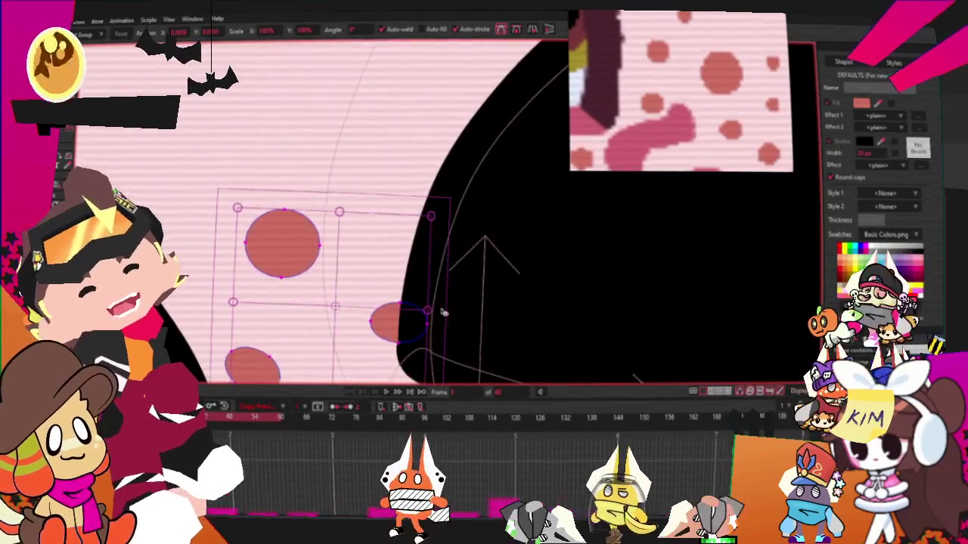
pyautogui.scroll(-2, 352, 279)
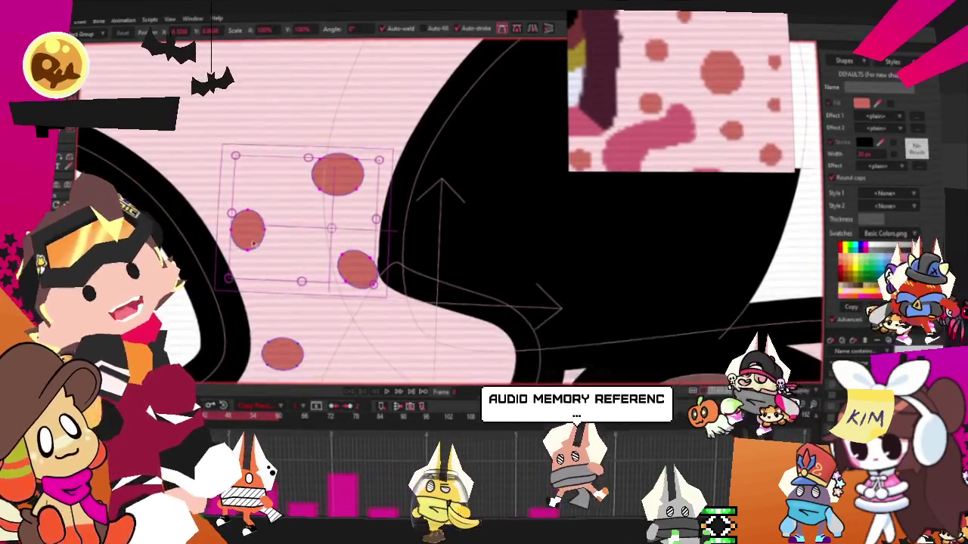
pyautogui.scroll(-3, 267, 224)
pyautogui.scroll(-4, 363, 182)
pyautogui.scroll(2, 470, 176)
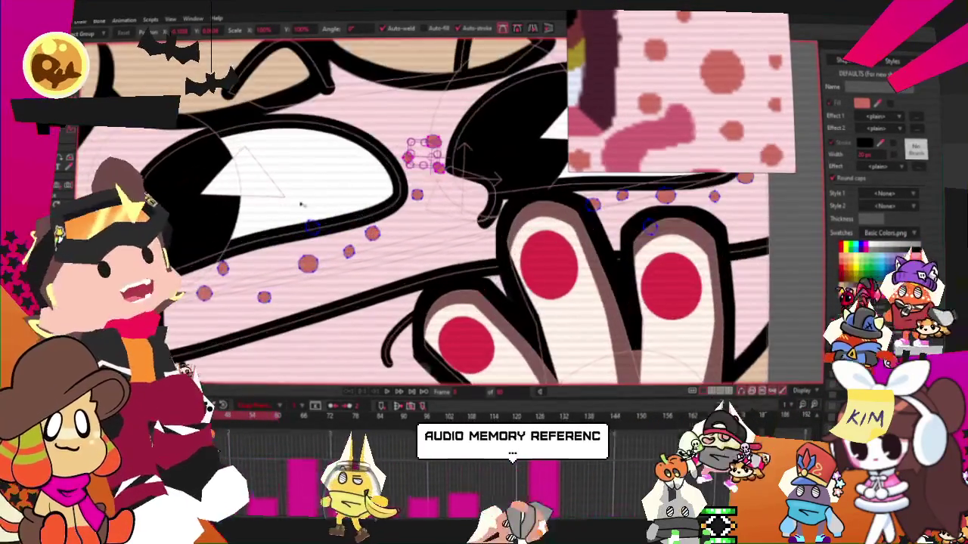
pyautogui.scroll(2, 469, 176)
pyautogui.scroll(-3, 470, 176)
pyautogui.scroll(3, 530, 144)
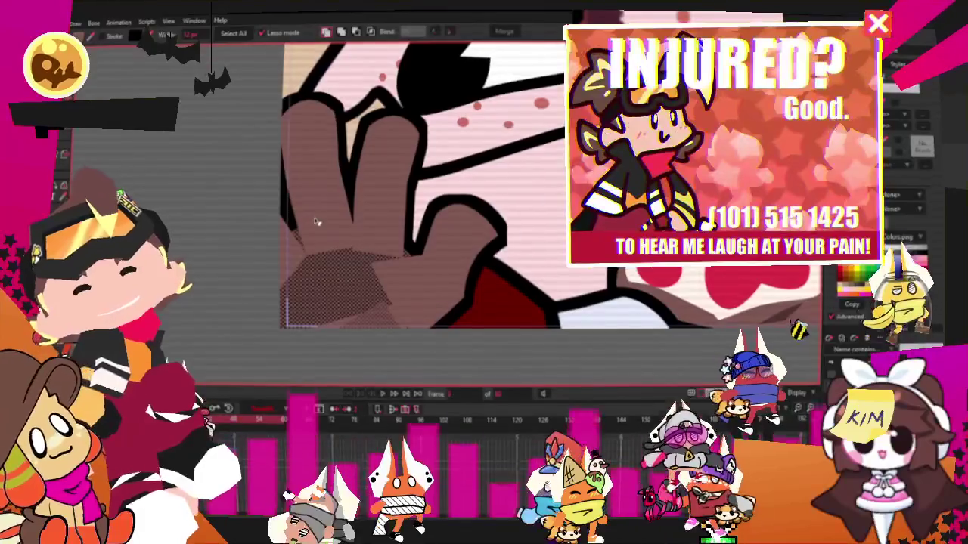
# Fill the hand's fingers with halftone shading and open the fill colour's Color Picker.
pyautogui.click(317, 221)
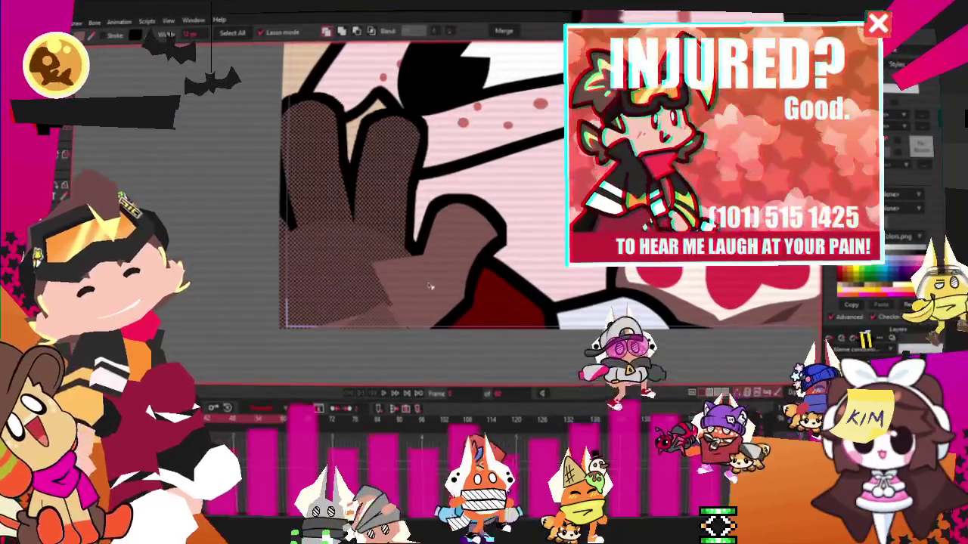
pyautogui.scroll(3, 401, 264)
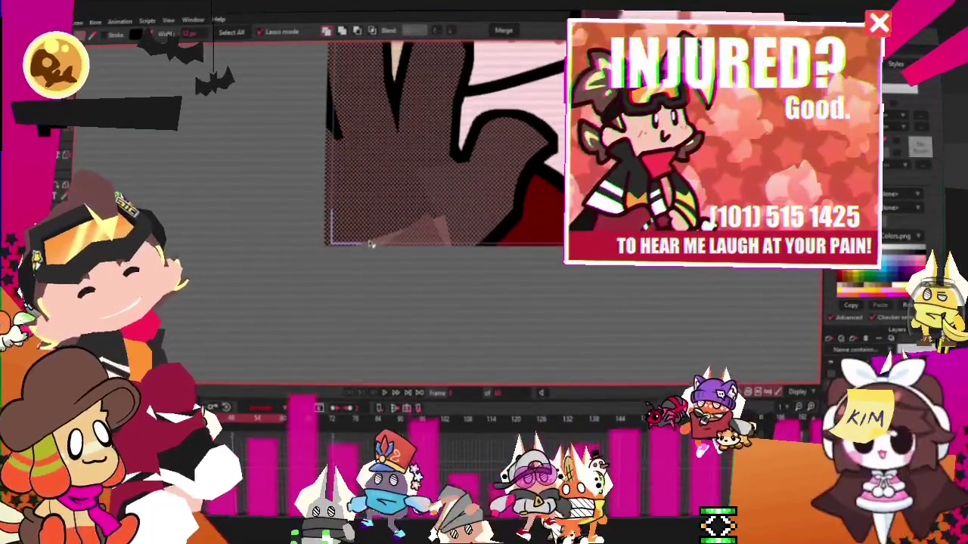
pyautogui.scroll(-2, 453, 259)
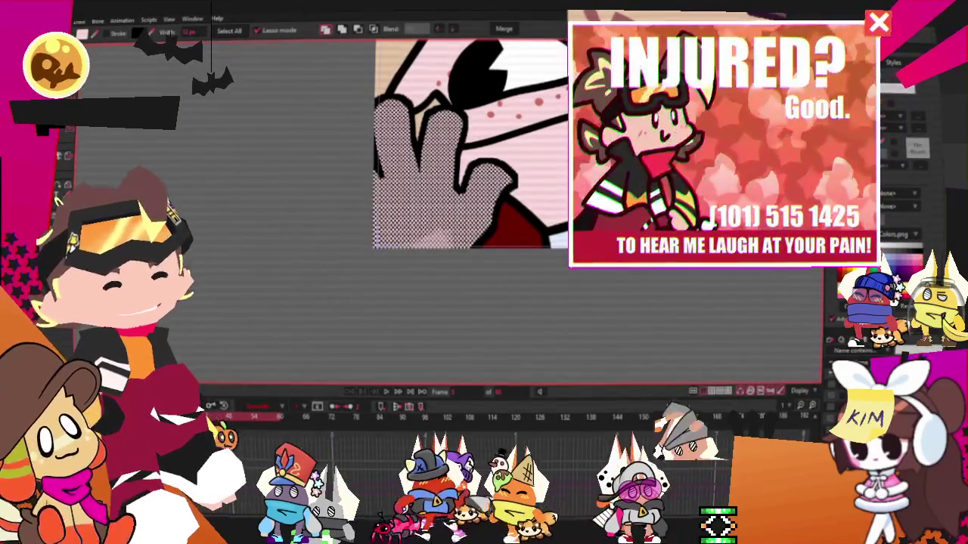
pyautogui.scroll(2, 391, 246)
pyautogui.scroll(2, 391, 245)
pyautogui.scroll(1, 391, 246)
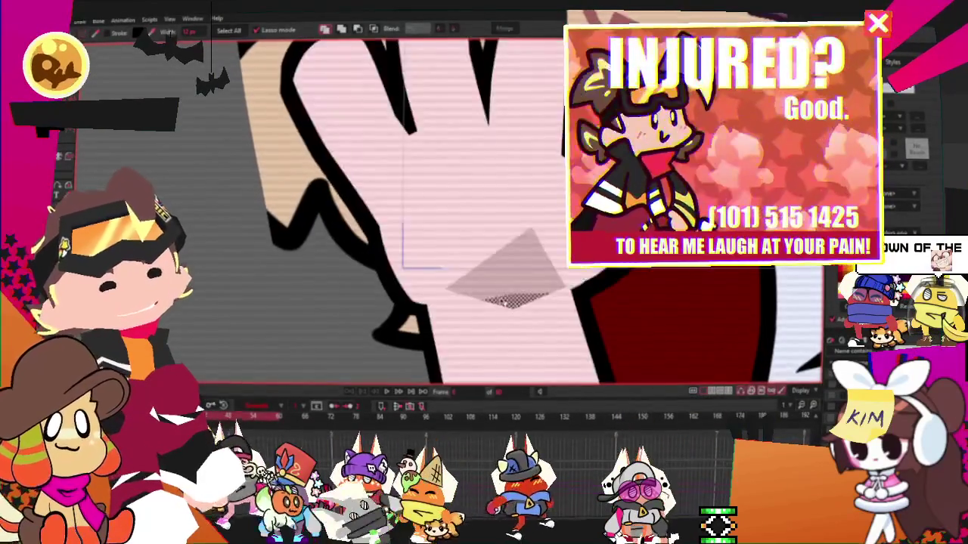
pyautogui.scroll(-1, 391, 246)
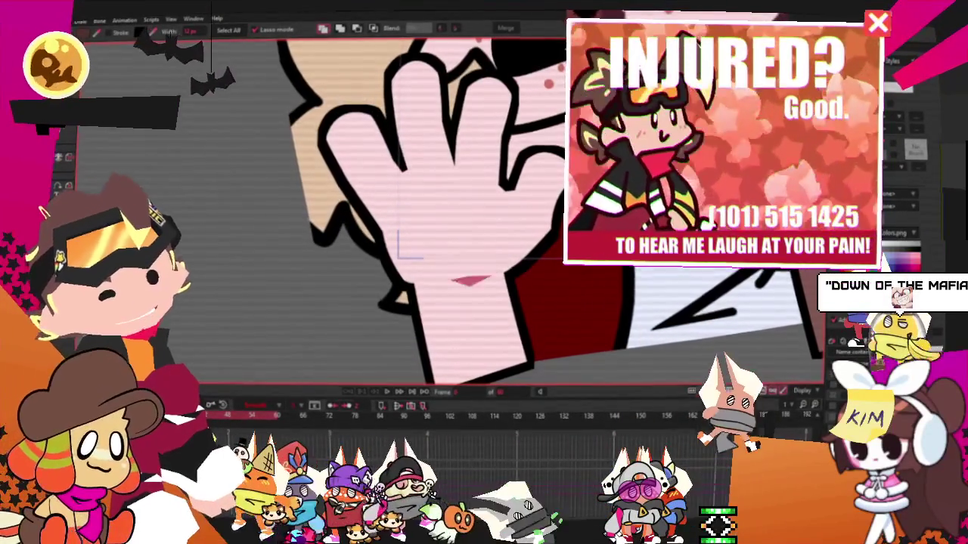
pyautogui.doubleClick(907, 266)
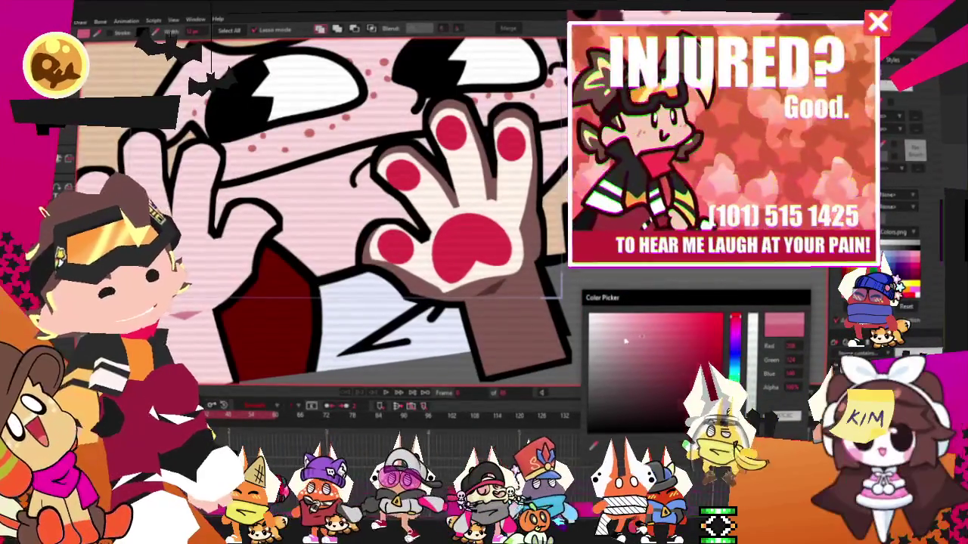
# Accept the chosen pink and remove the red palm pad and halftone patch.
pyautogui.press('Return')
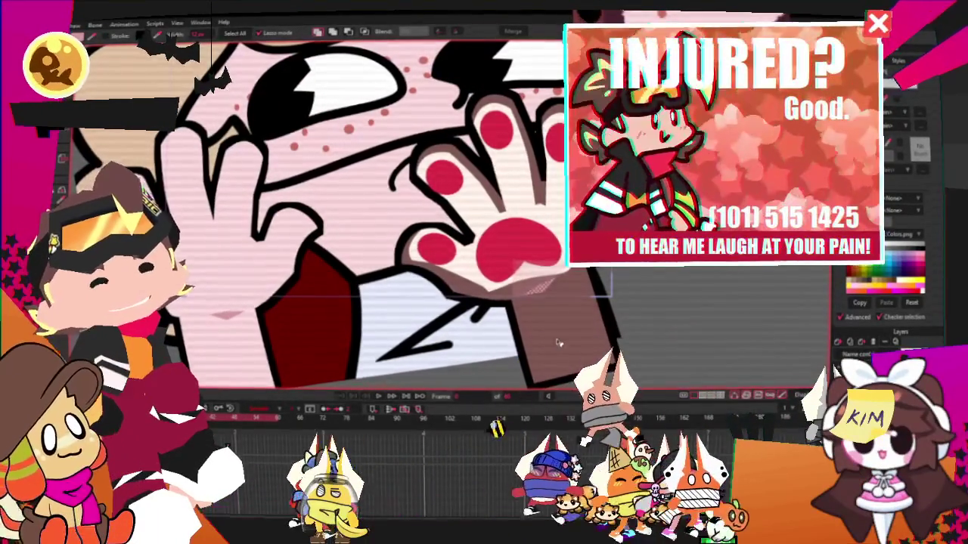
pyautogui.scroll(2, 470, 195)
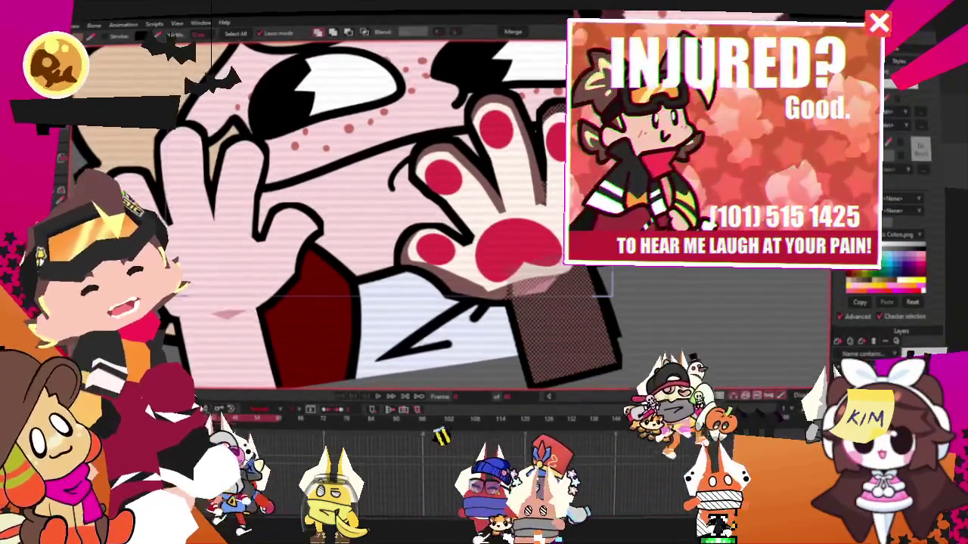
pyautogui.scroll(2, 471, 195)
pyautogui.scroll(-2, 471, 195)
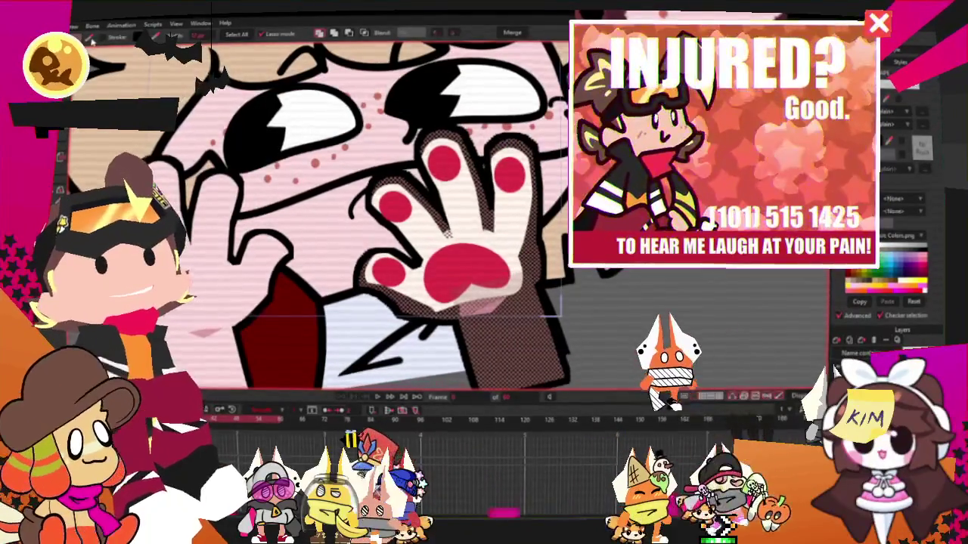
pyautogui.scroll(2, 469, 274)
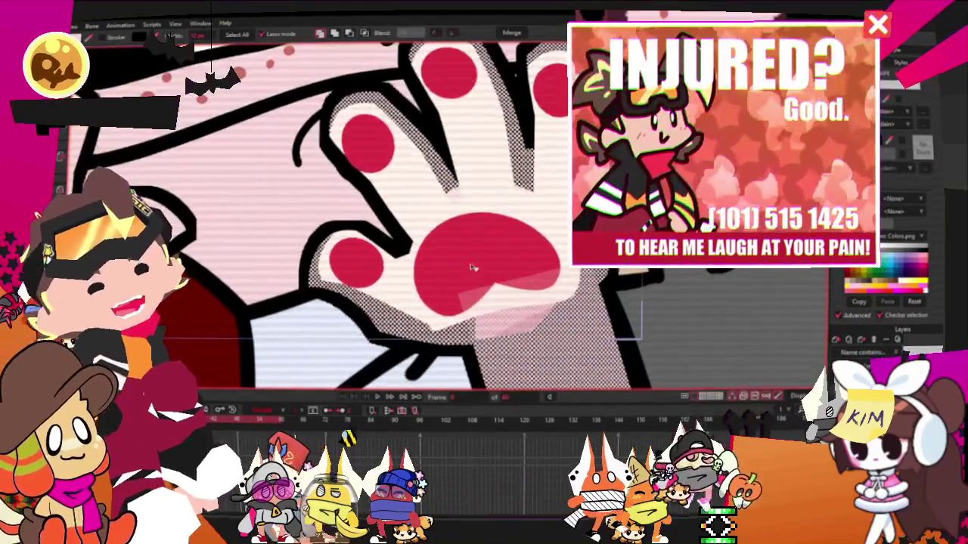
pyautogui.hotkey('ctrl', 'z')
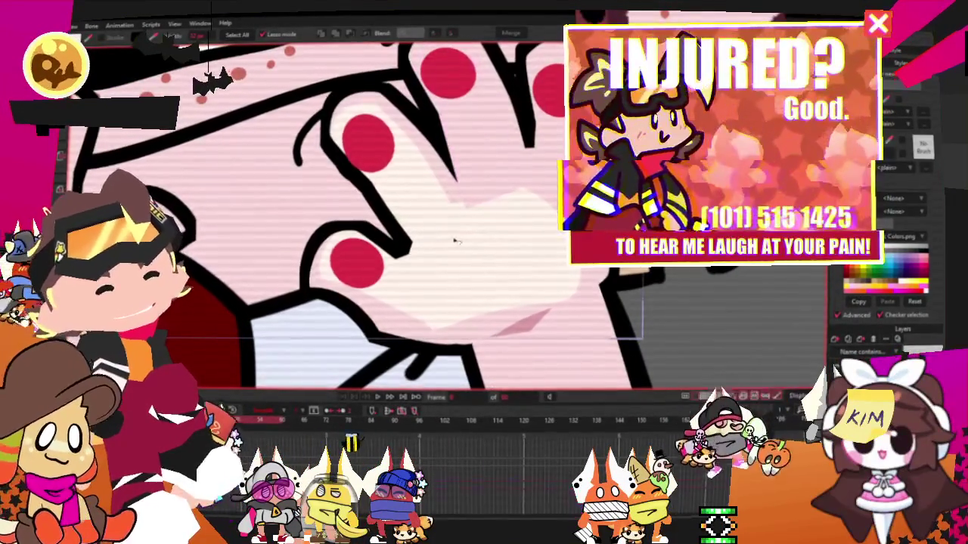
# Try a pink halftone blush patch on the palm, then undo it with the remaining pad dots.
pyautogui.moveTo(427, 257); pyautogui.dragTo(388, 283)
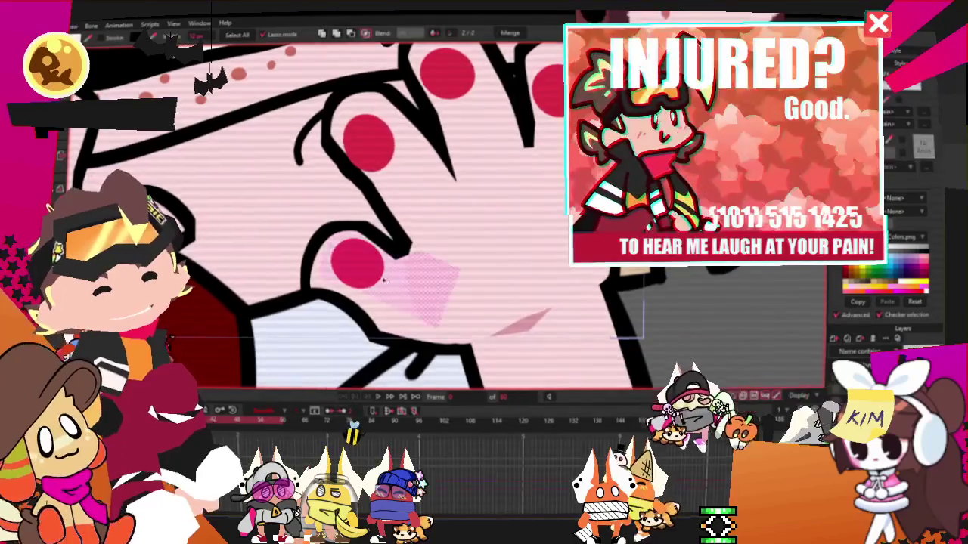
pyautogui.hotkey('ctrl', 'z')
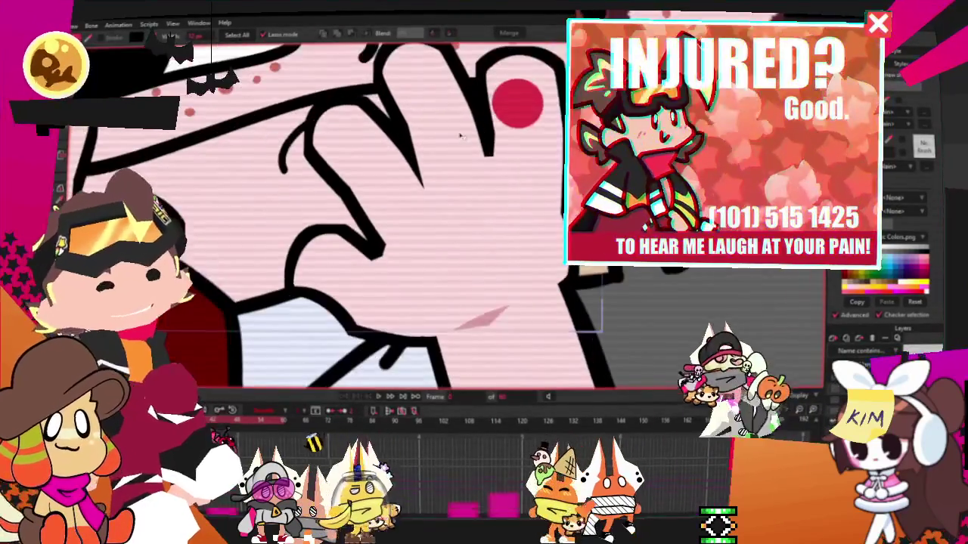
pyautogui.scroll(-3, 461, 136)
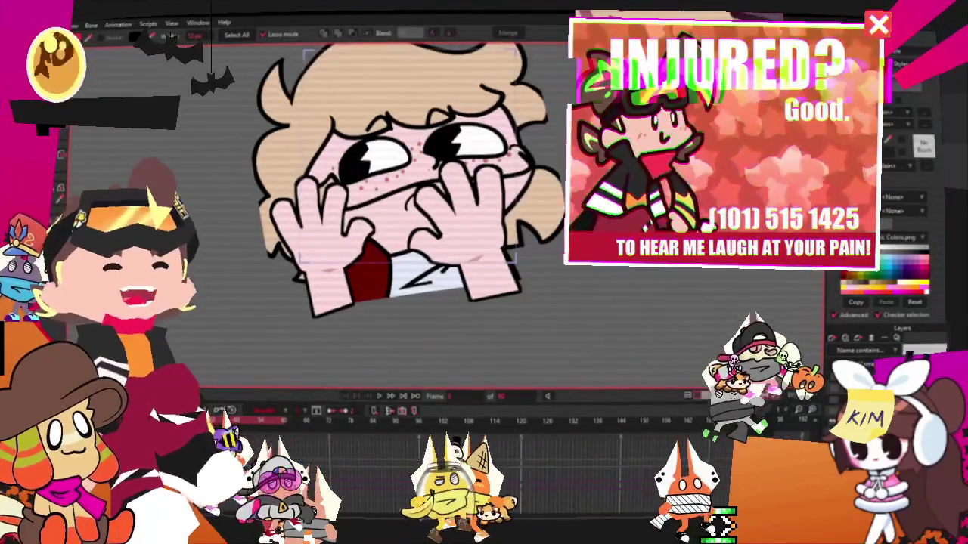
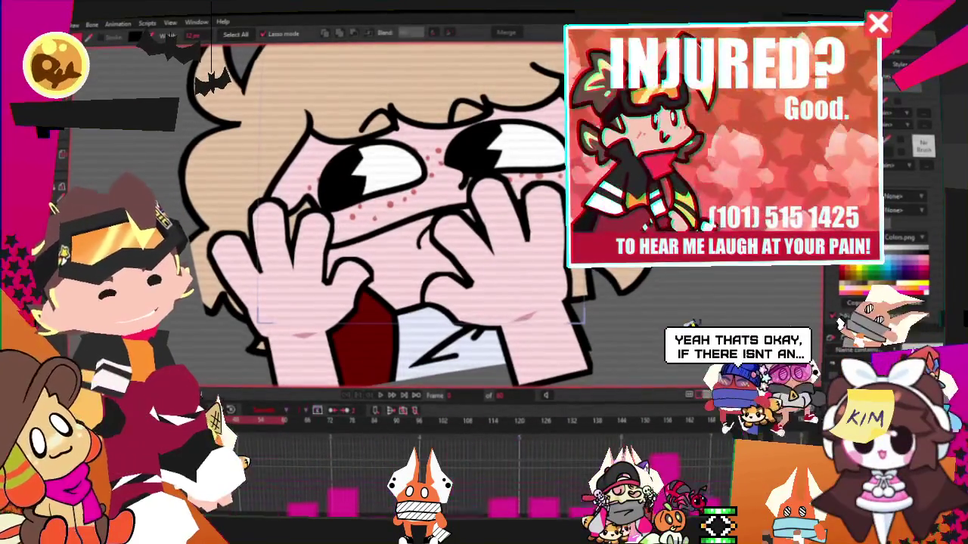
# Select the left hand's points and switch to Transform Points, zooming out to show the face.
pyautogui.click(325, 242)
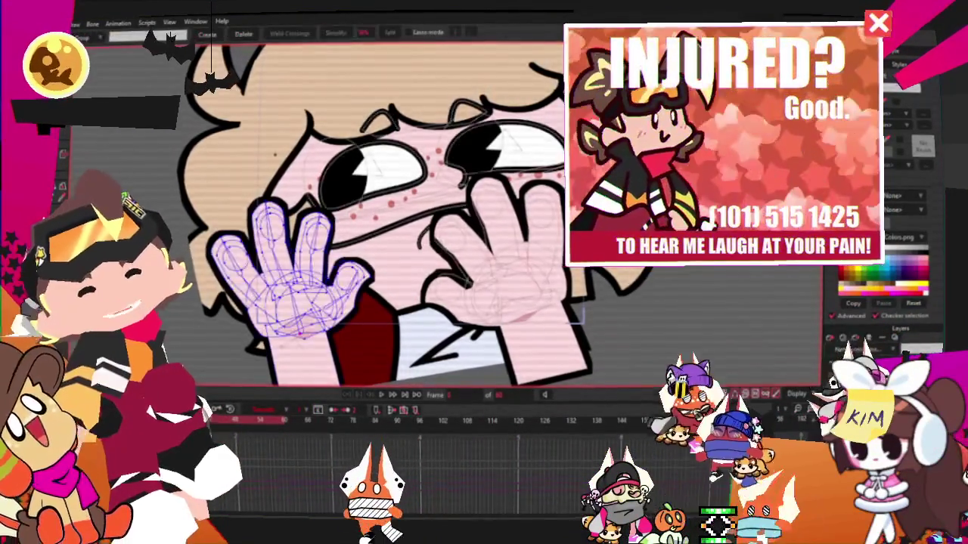
pyautogui.scroll(5, 341, 257)
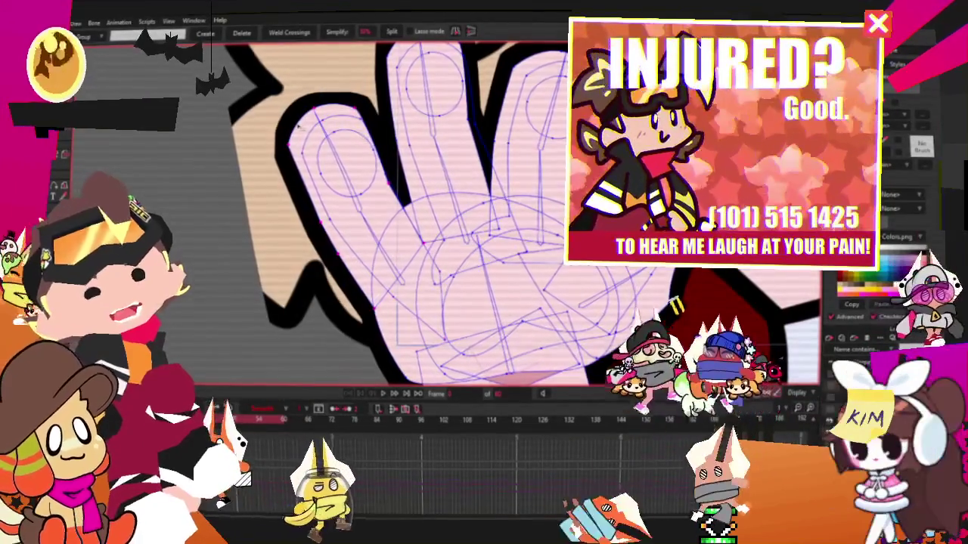
pyautogui.hotkey('shift', 't')
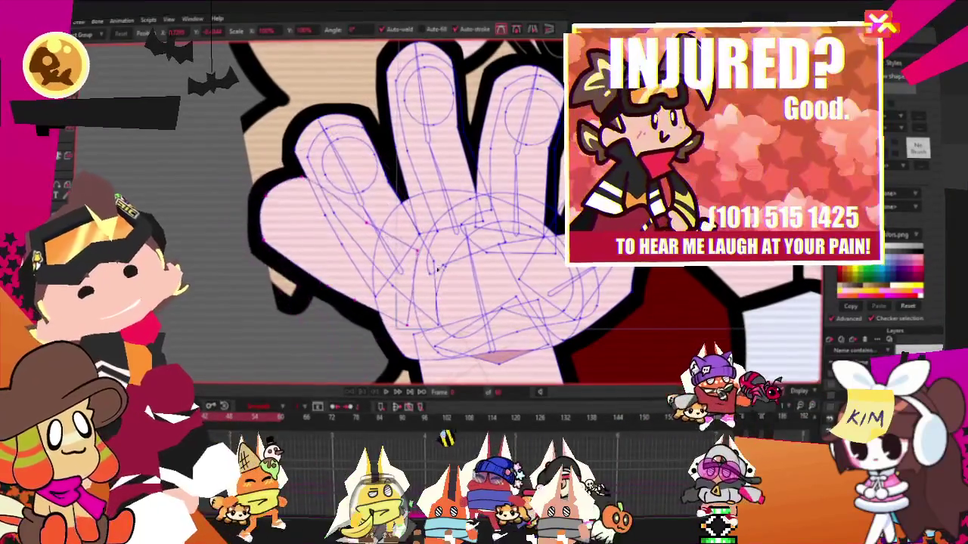
pyautogui.scroll(-3, 446, 212)
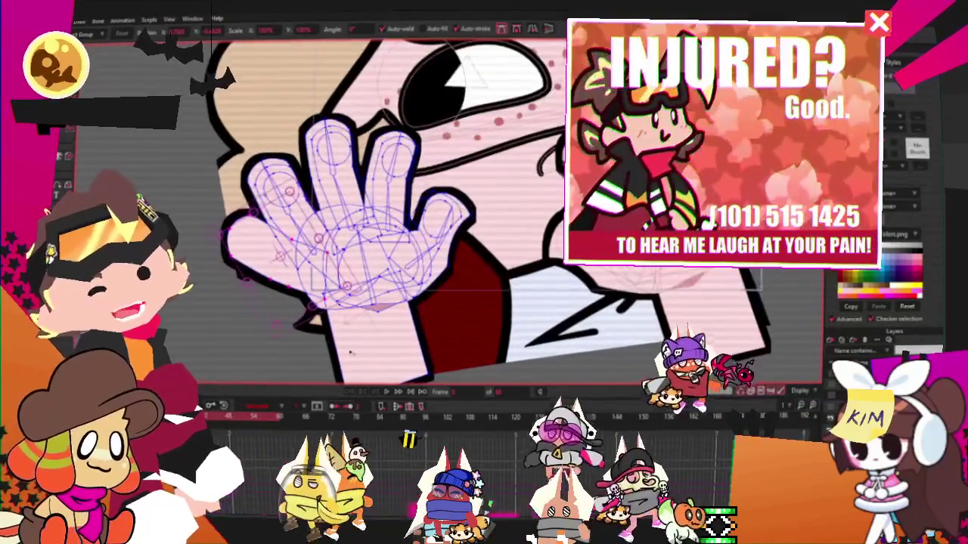
pyautogui.press('2')
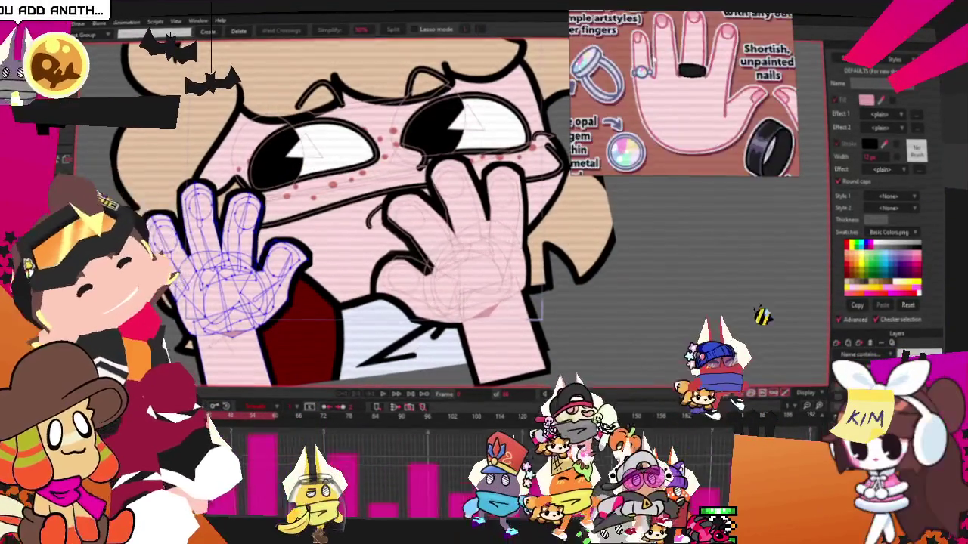
pyautogui.scroll(-3, 681, 84)
# Zoom in on the right hand's finger and switch to Transform Points for the ring rectangle.
pyautogui.scroll(-3, 654, 106)
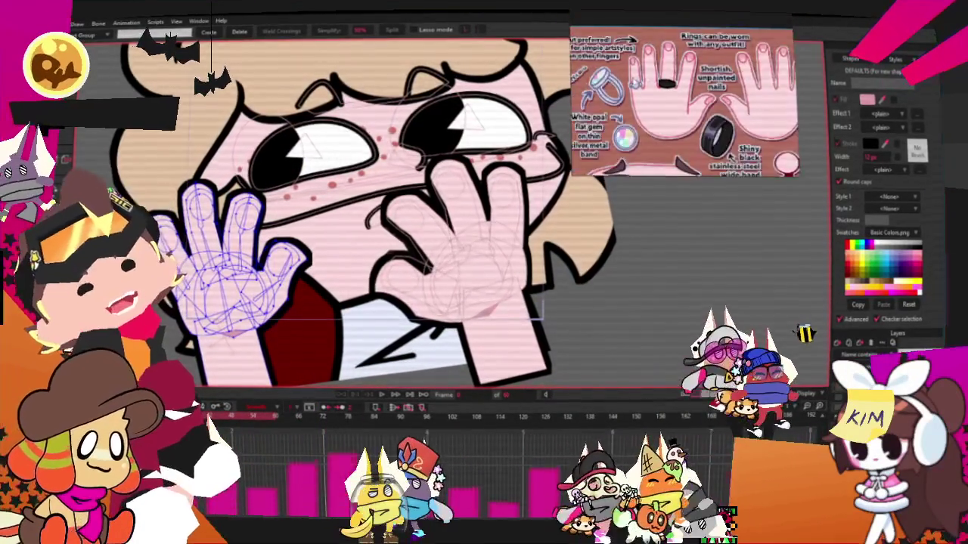
pyautogui.scroll(-3, 680, 75)
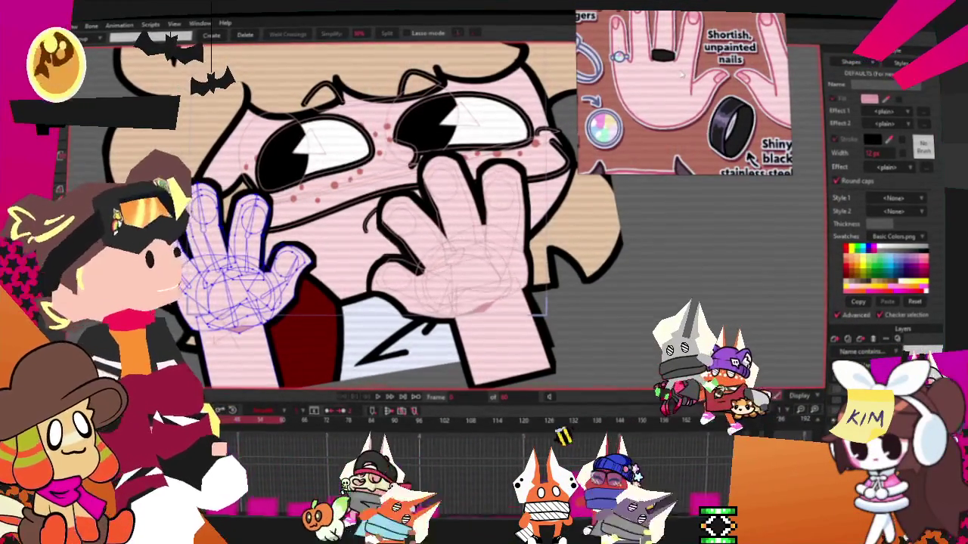
pyautogui.scroll(2, 340, 227)
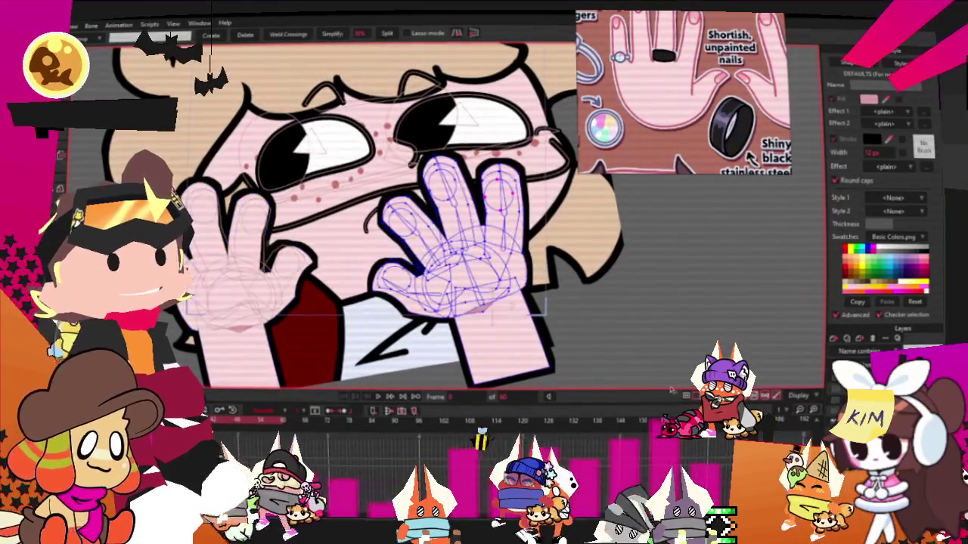
pyautogui.scroll(2, 340, 227)
pyautogui.scroll(3, 340, 227)
pyautogui.scroll(2, 340, 227)
pyautogui.scroll(2, 433, 107)
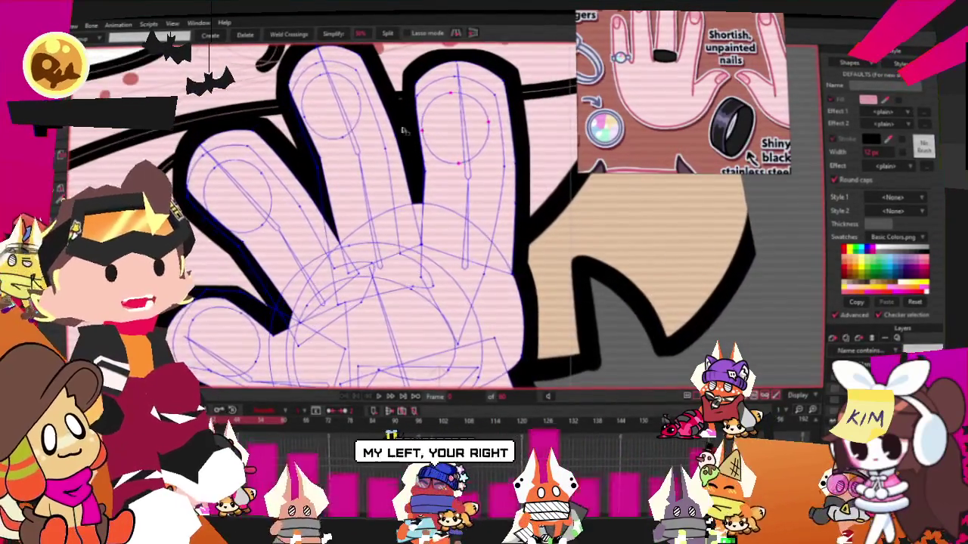
pyautogui.press('t')
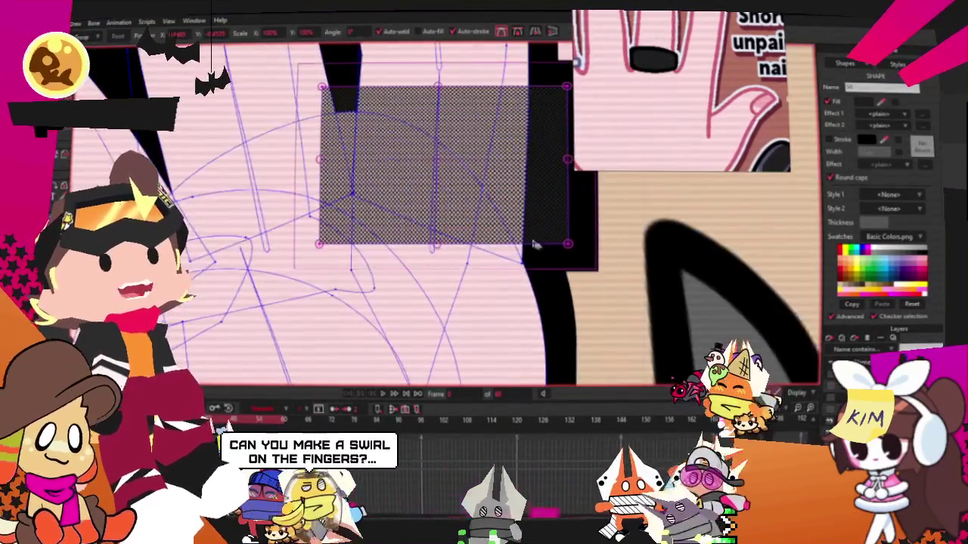
# Pick the finger bone, select the ring's points and bind them to that bone.
pyautogui.click(321, 89)
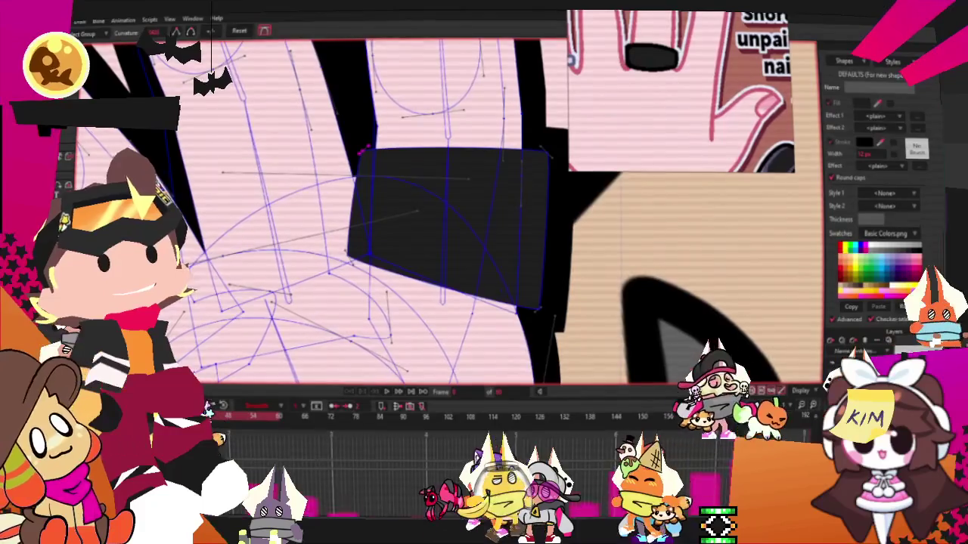
pyautogui.click(447, 183)
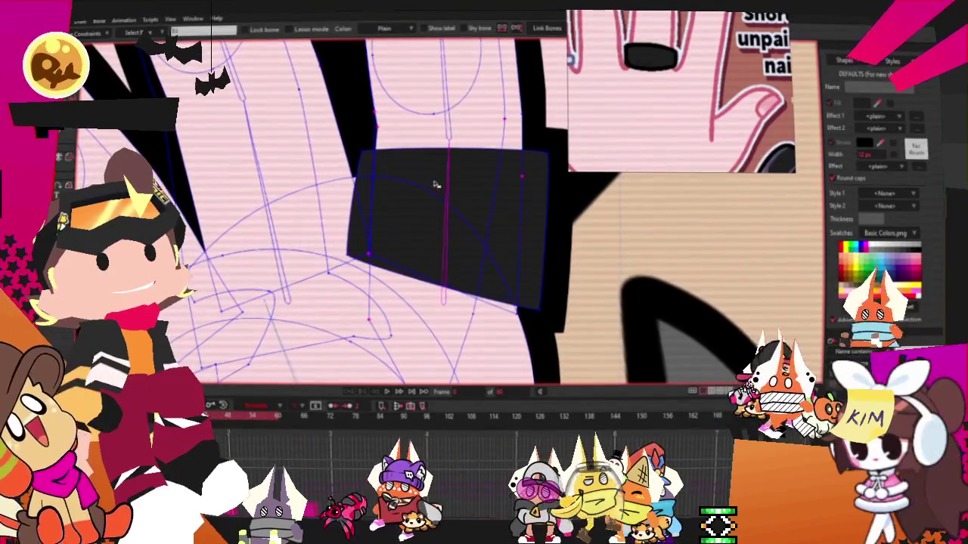
pyautogui.click(465, 167)
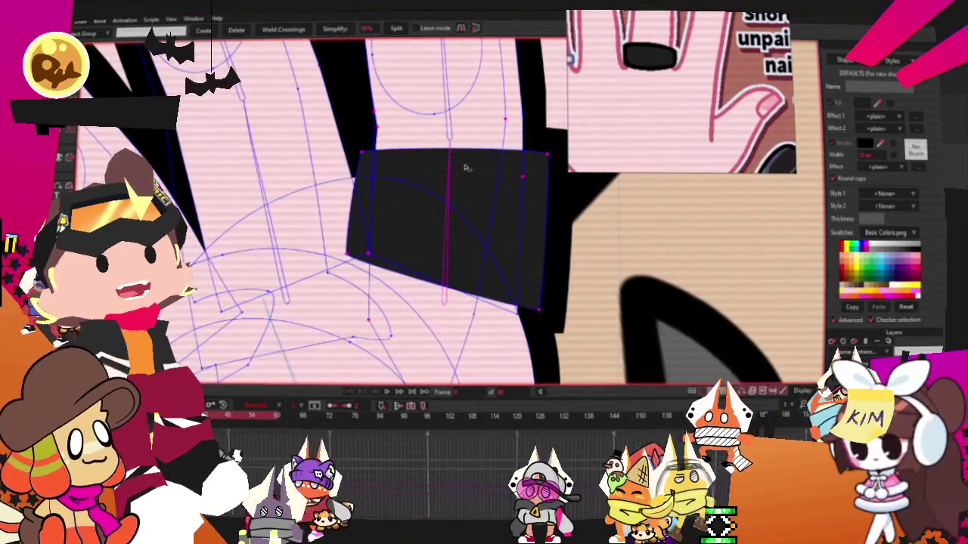
pyautogui.press('i')
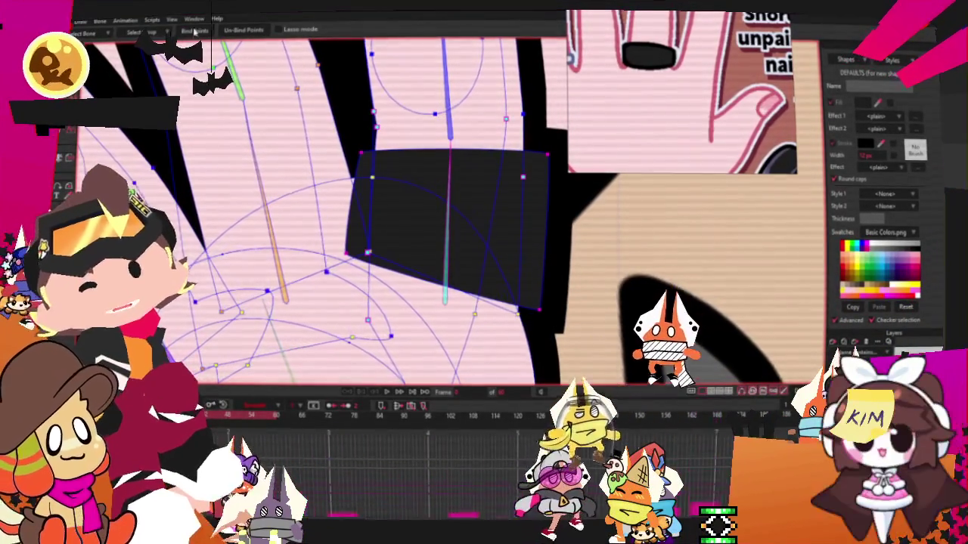
pyautogui.scroll(-4, 274, 161)
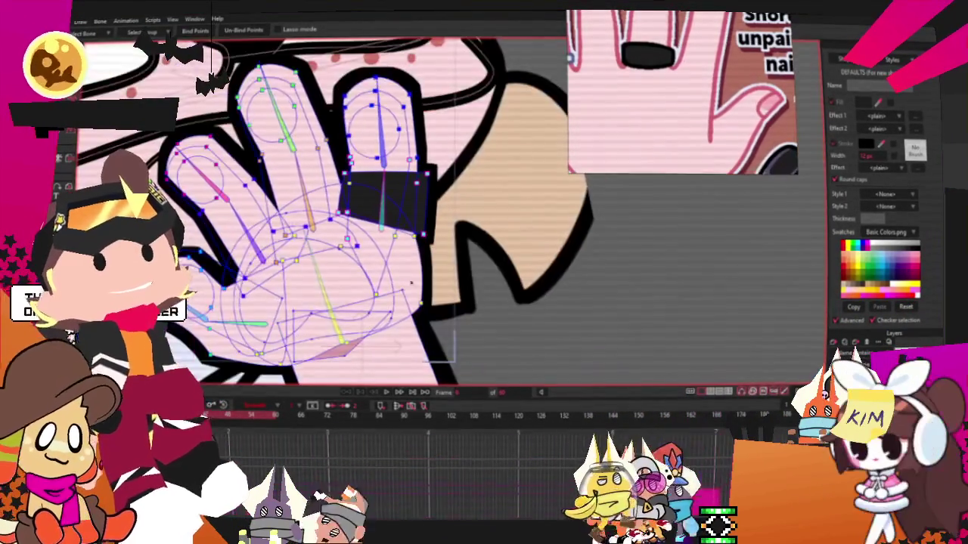
pyautogui.press('g')
pyautogui.scroll(-5, 303, 227)
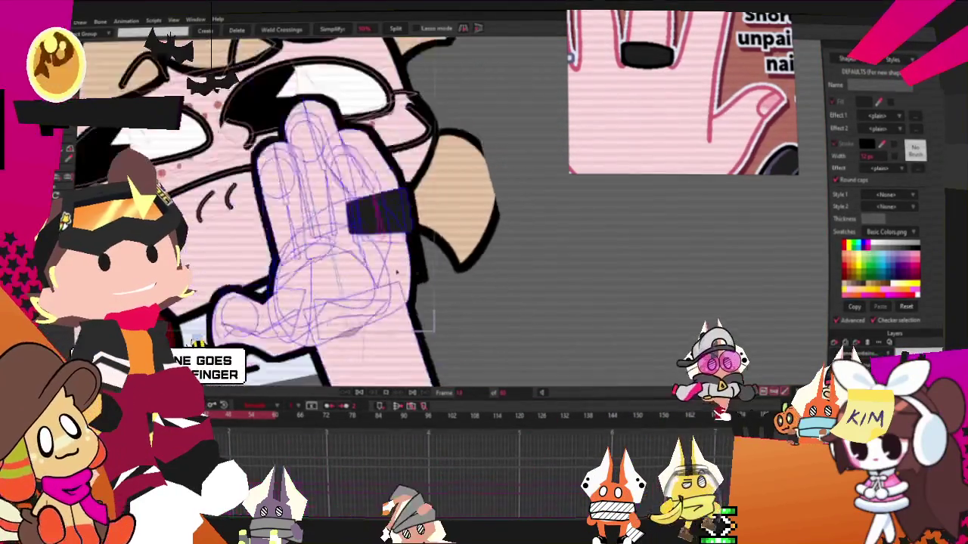
# Play the animation to find the frame where the ring misaligns.
pyautogui.scroll(2, 334, 259)
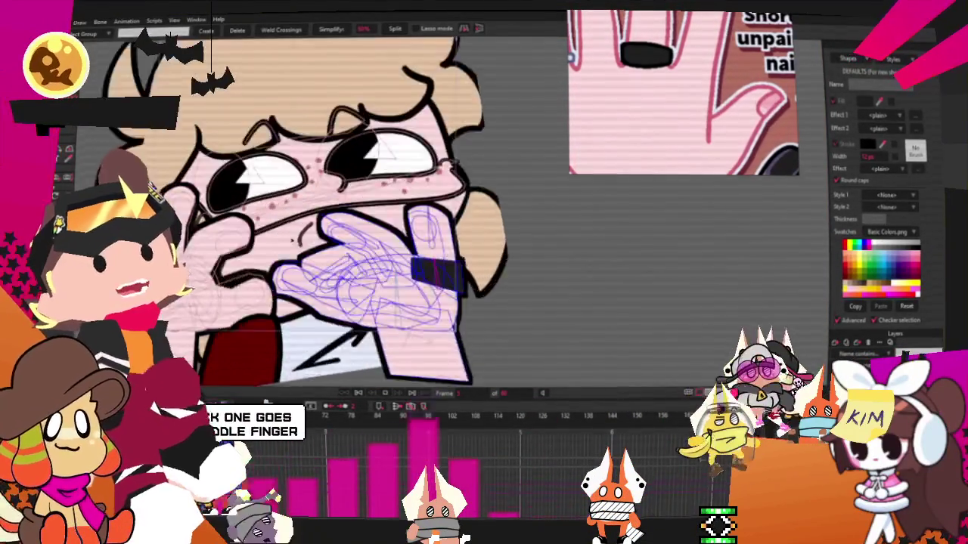
pyautogui.scroll(2, 334, 259)
pyautogui.scroll(2, 334, 259)
pyautogui.scroll(2, 334, 259)
pyautogui.press('space')
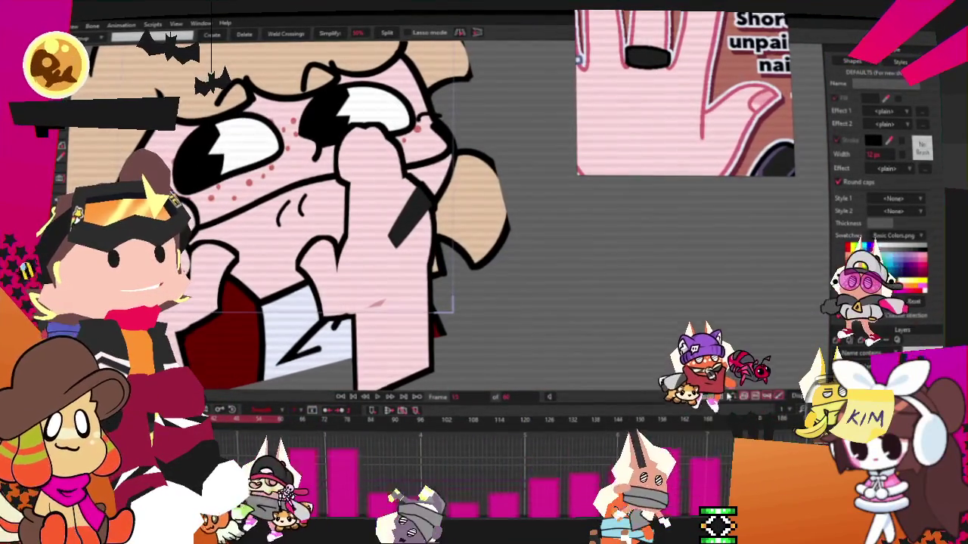
# Reshape and move the ring down onto the finger on that frame, undoing unwanted edits.
pyautogui.scroll(2, 393, 219)
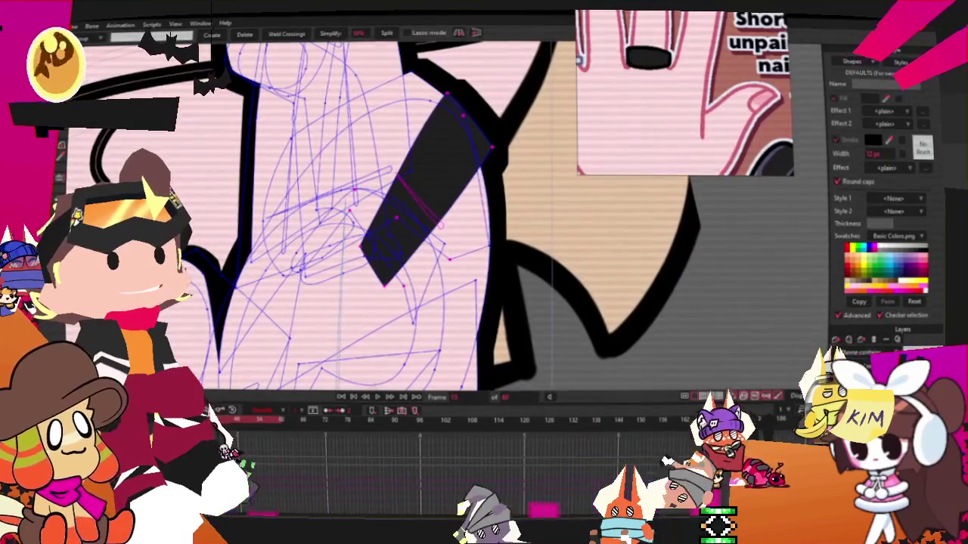
pyautogui.press('t')
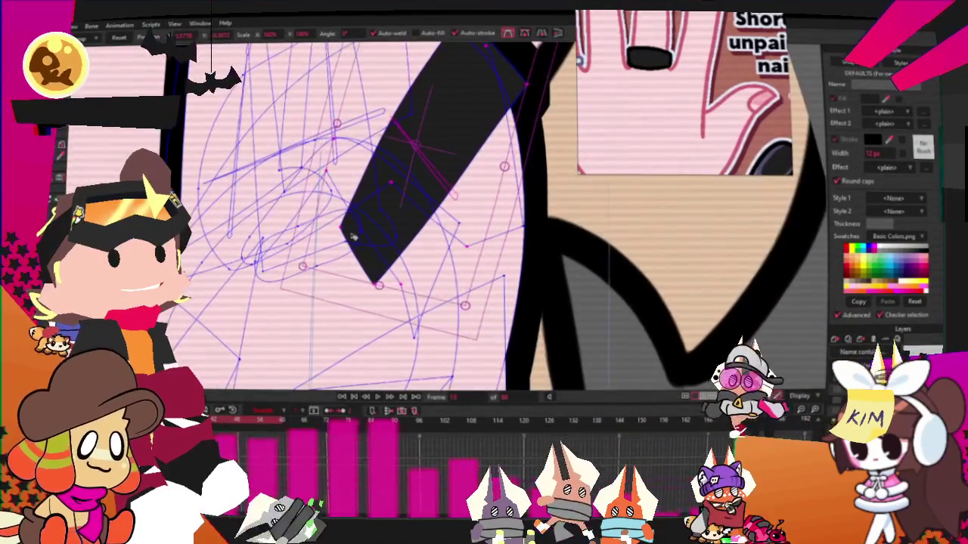
pyautogui.hotkey('ctrl', 'z')
pyautogui.hotkey('ctrl', 'z')
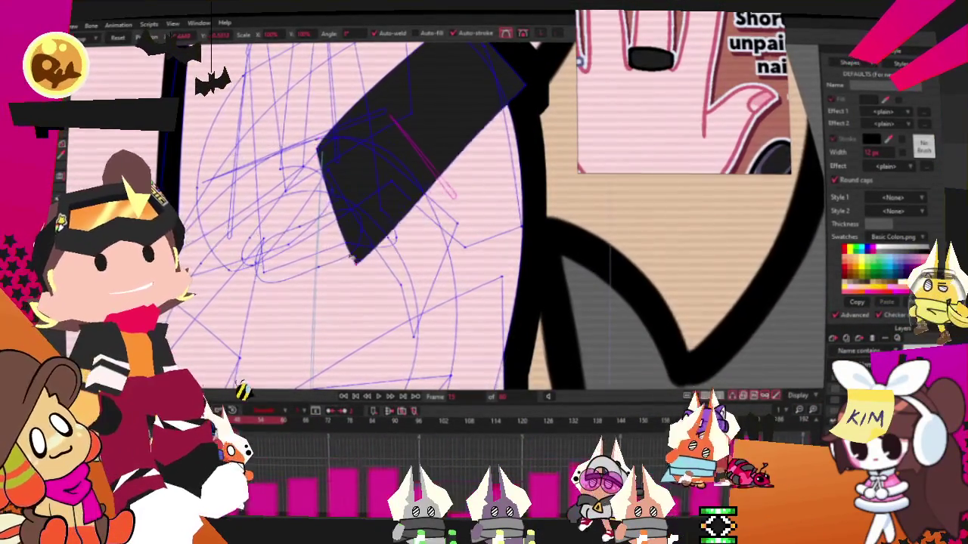
pyautogui.hotkey('ctrl', 'z')
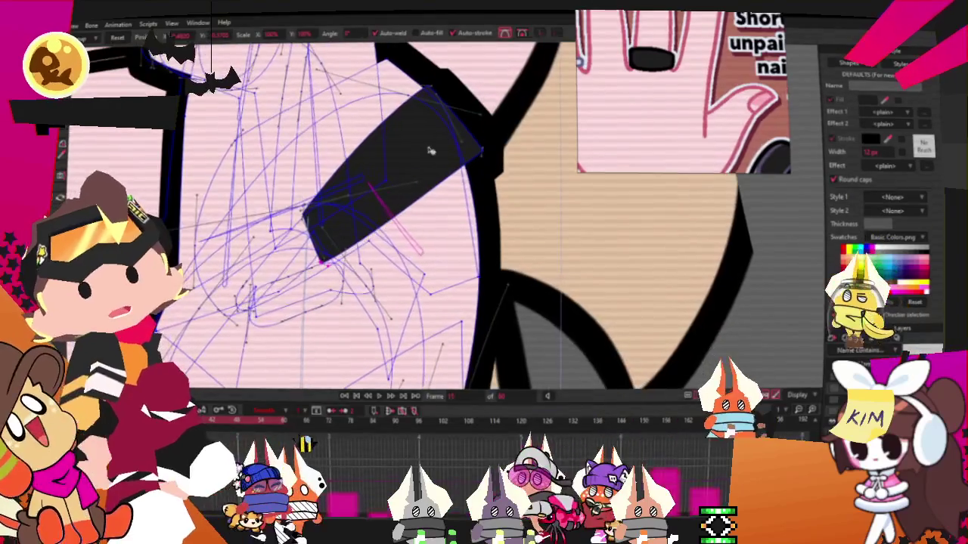
pyautogui.hotkey('ctrl', 'z')
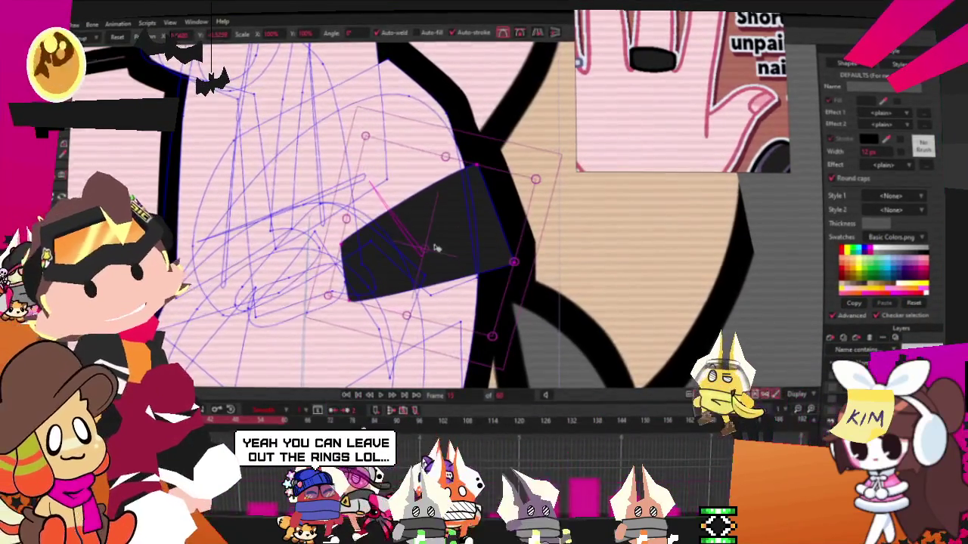
pyautogui.scroll(-2, 437, 248)
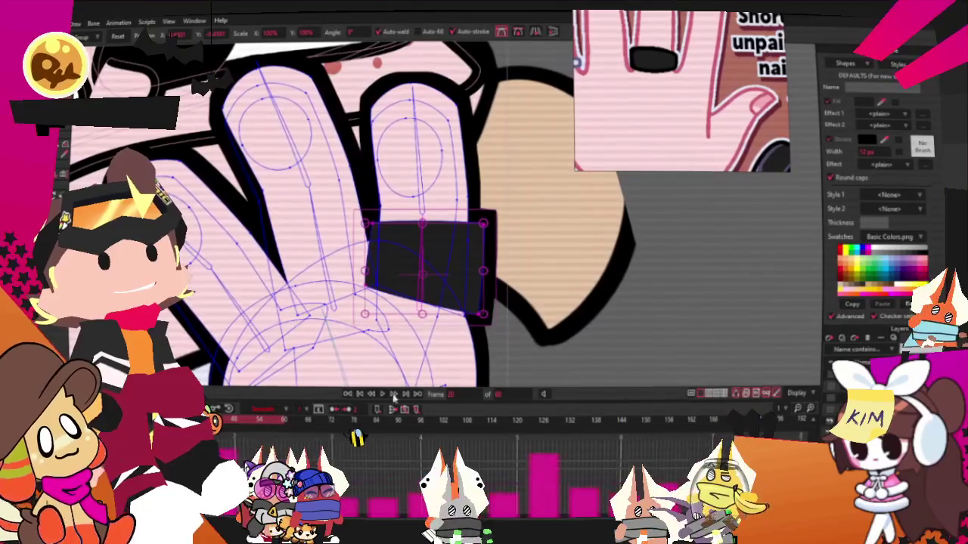
pyautogui.scroll(-3, 478, 347)
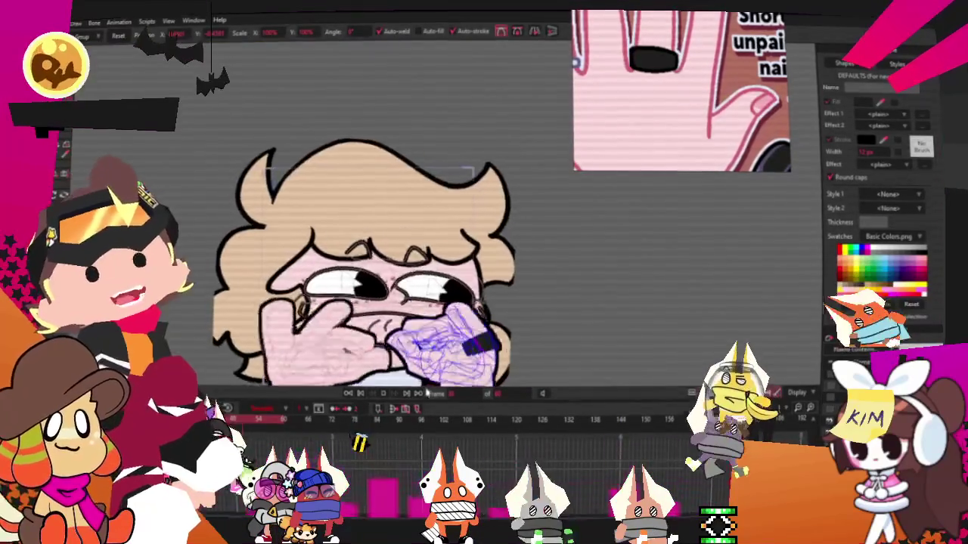
pyautogui.scroll(2, 472, 363)
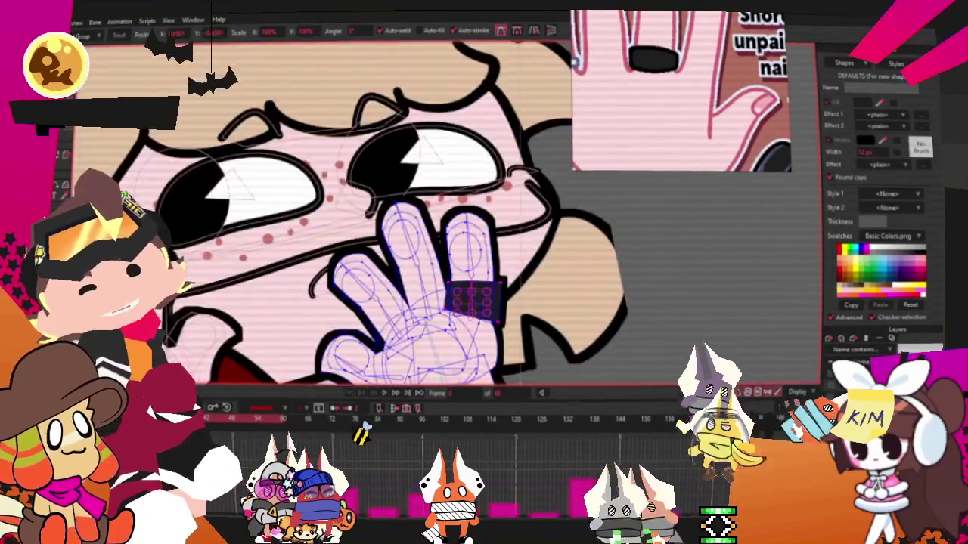
pyautogui.scroll(2, 472, 363)
pyautogui.scroll(1, 484, 317)
pyautogui.scroll(-1, 522, 235)
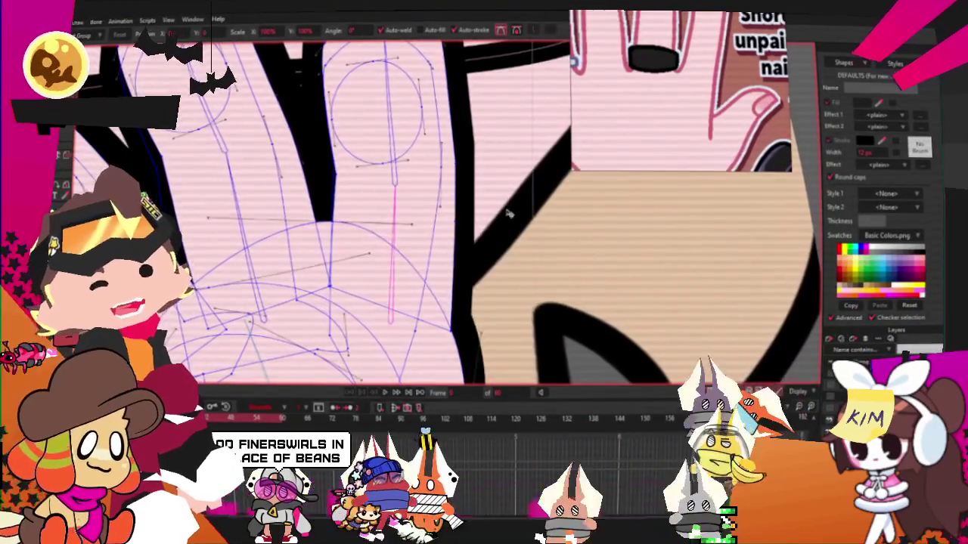
pyautogui.scroll(-2, 514, 220)
pyautogui.scroll(-1, 525, 204)
pyautogui.scroll(-1, 531, 197)
pyautogui.scroll(-2, 525, 199)
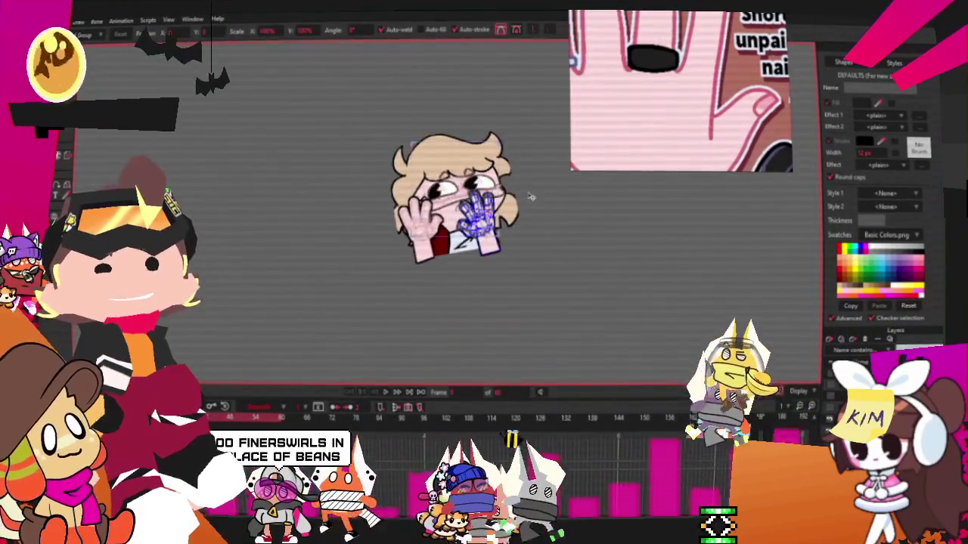
# Drag the selected eye-outline points inward to narrow them behind the fingers.
pyautogui.scroll(-1, 522, 198)
pyautogui.scroll(3, 526, 182)
pyautogui.scroll(1, 521, 227)
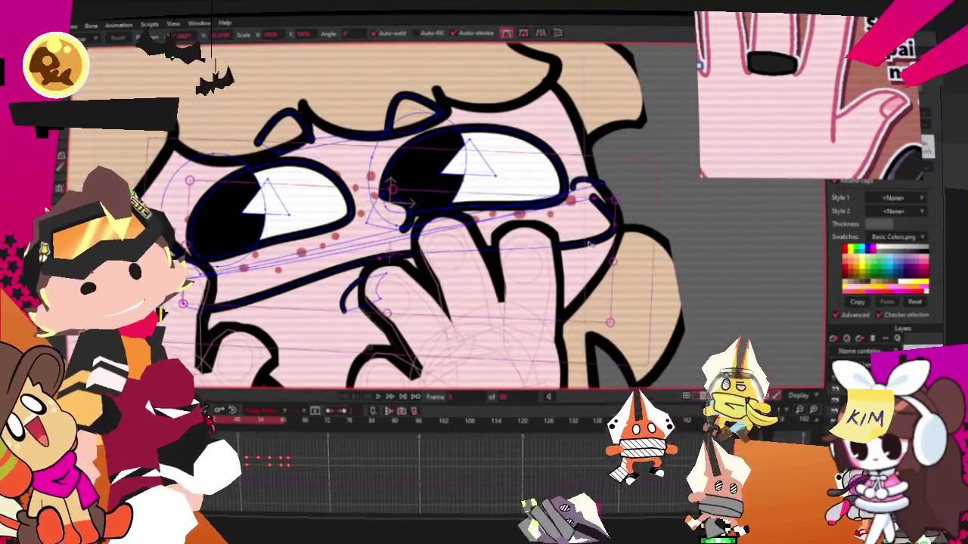
pyautogui.moveTo(617, 265)
pyautogui.mouseDown()
pyautogui.moveTo(602, 258)
pyautogui.moveTo(620, 230)
pyautogui.moveTo(594, 226)
pyautogui.mouseUp()
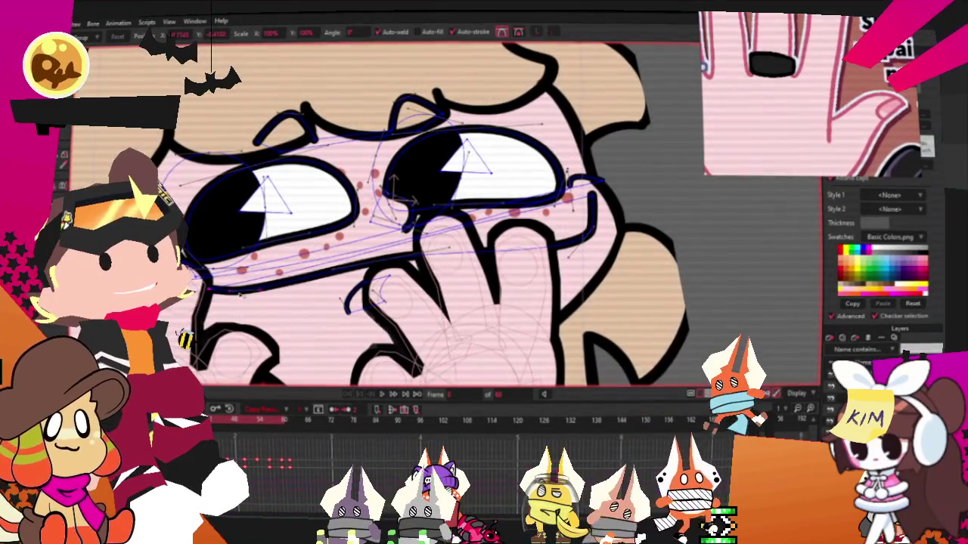
# Switch to another point-editing tool and zoom around to check the narrowed eye strokes.
pyautogui.scroll(3, 204, 269)
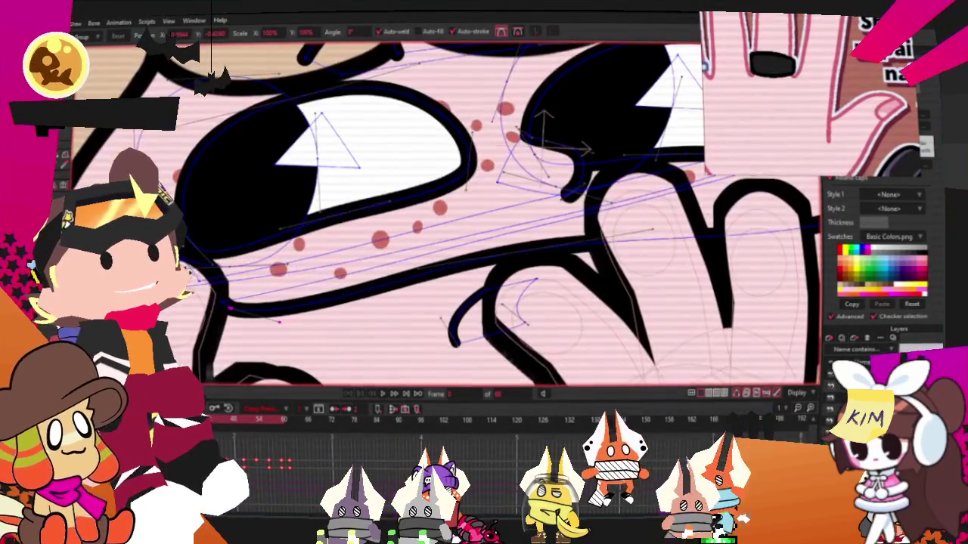
pyautogui.scroll(-3, 340, 227)
pyautogui.scroll(3, 340, 226)
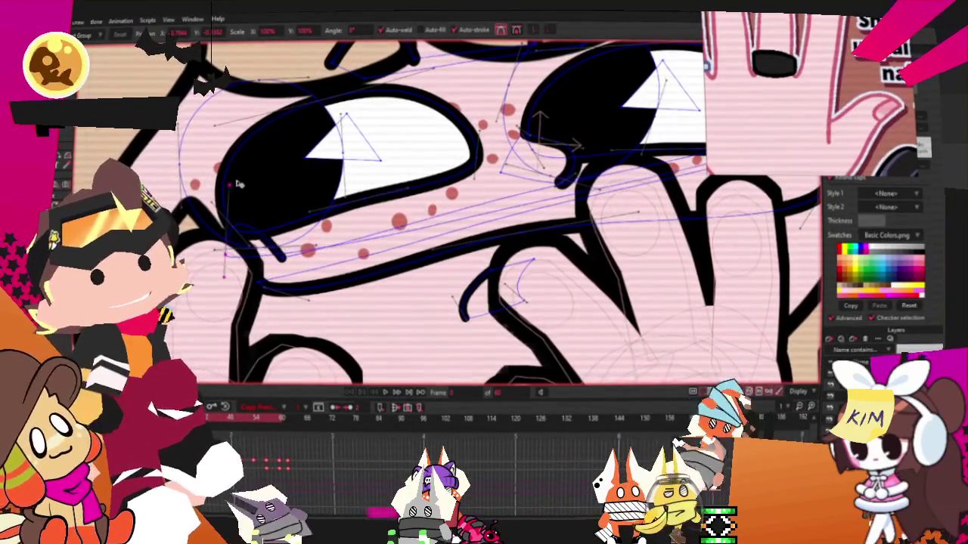
pyautogui.scroll(-3, 348, 317)
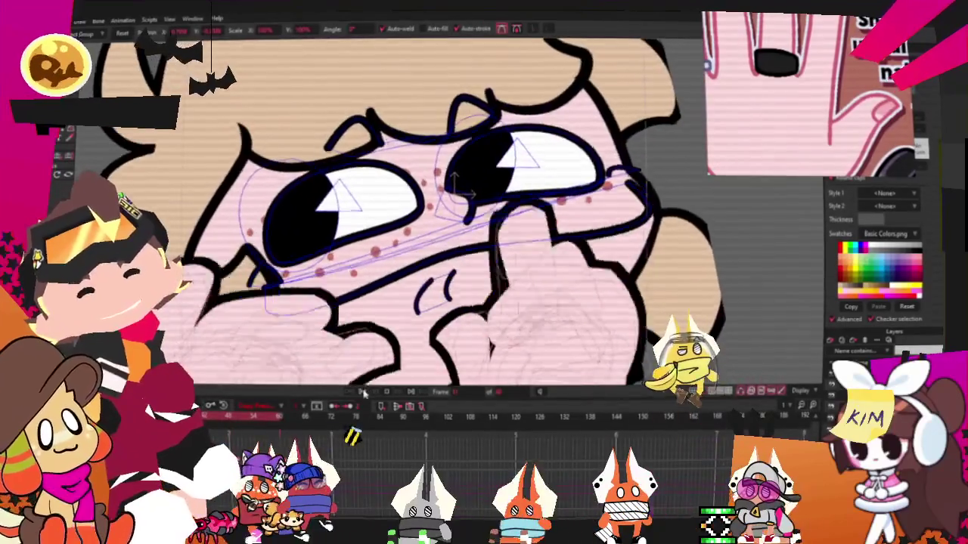
pyautogui.click(364, 392)
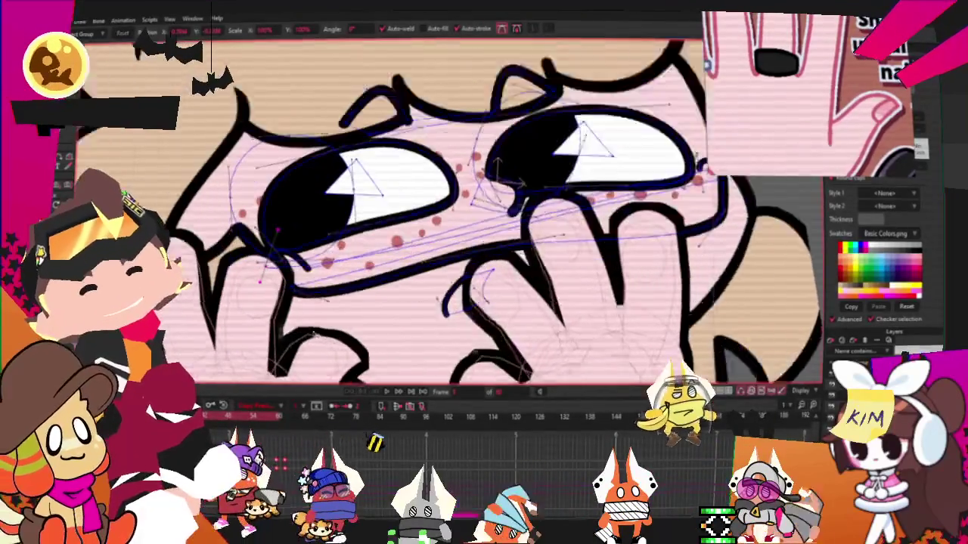
pyautogui.scroll(2, 185, 176)
pyautogui.scroll(-2, 186, 176)
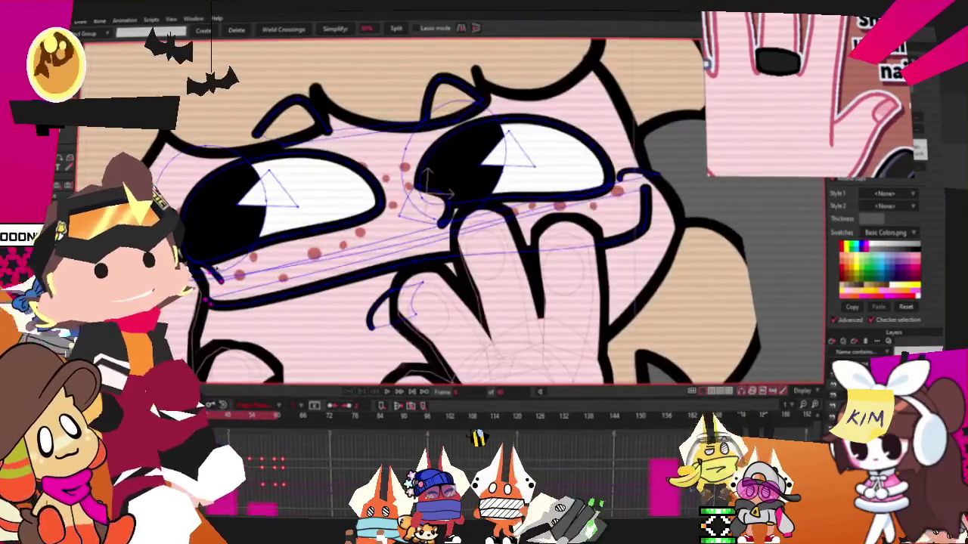
pyautogui.scroll(2, 238, 268)
pyautogui.scroll(-1, 238, 269)
pyautogui.scroll(2, 238, 268)
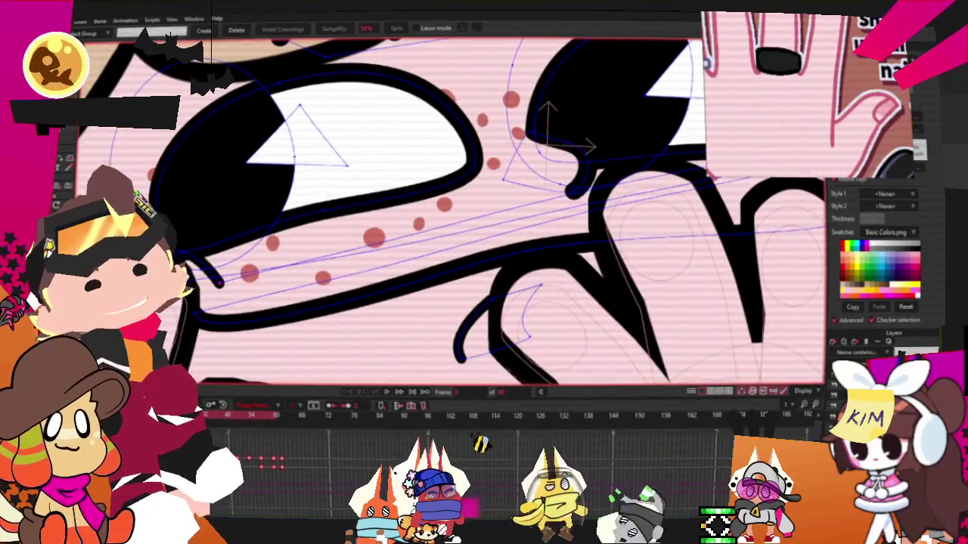
pyautogui.scroll(-3, 650, 170)
pyautogui.scroll(3, 650, 170)
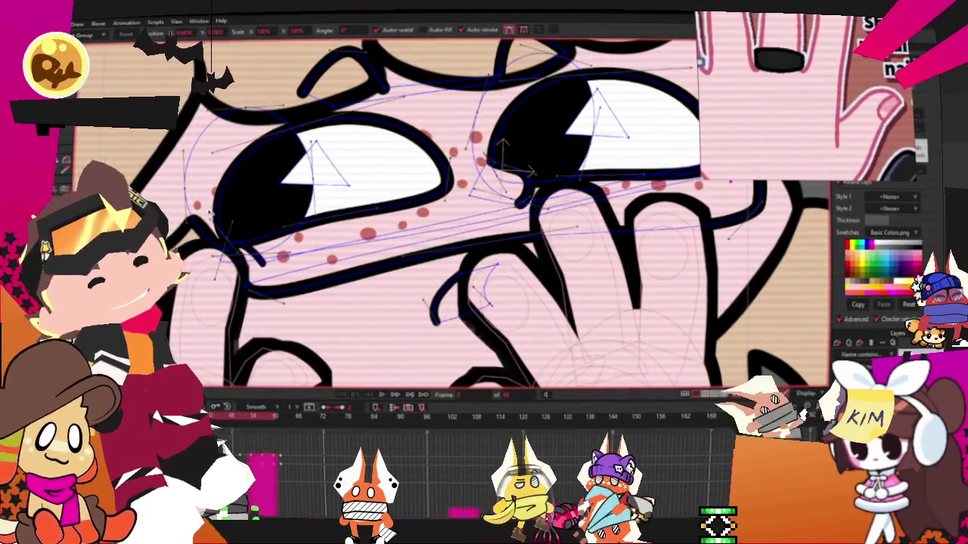
pyautogui.scroll(-5, 454, 227)
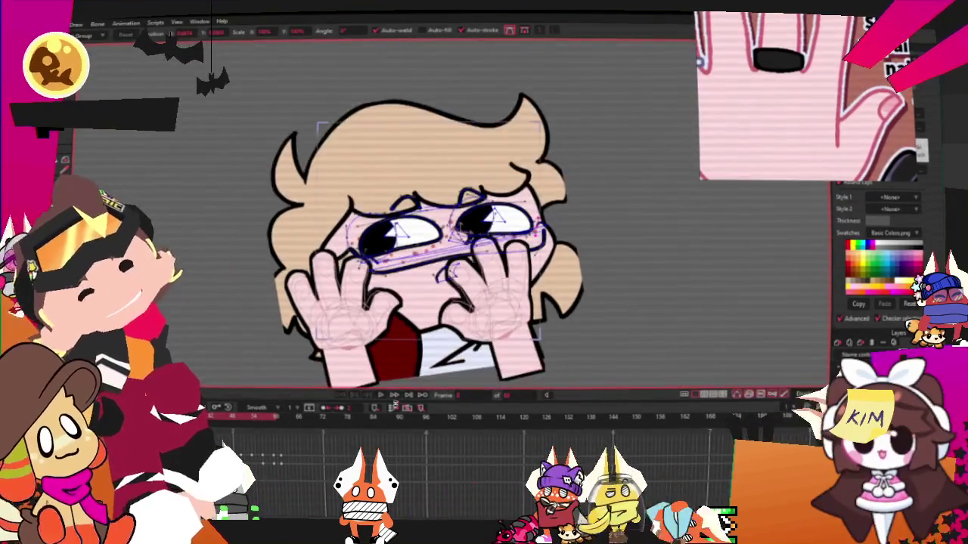
# Zoom the view in and out around the left hand to prepare for editing it.
pyautogui.scroll(5, 444, 227)
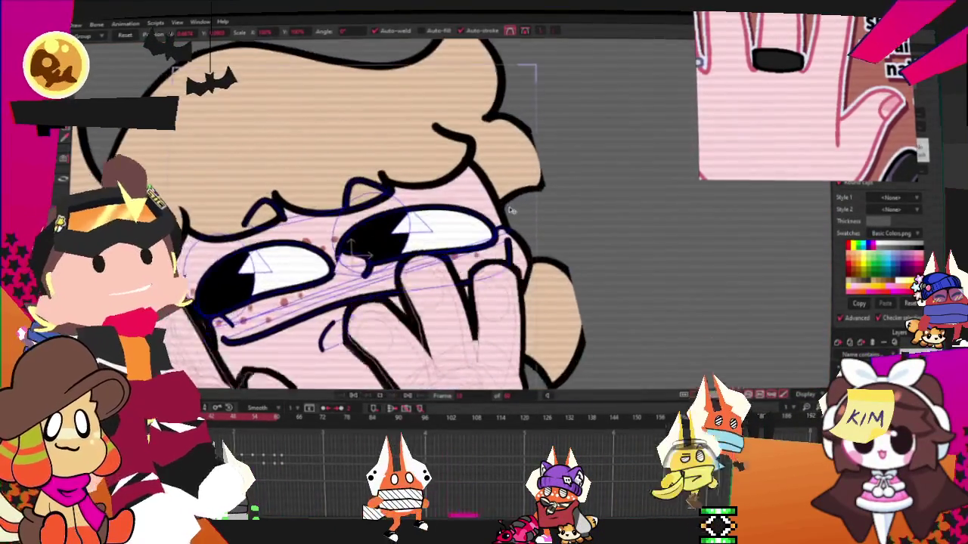
pyautogui.scroll(2, 445, 228)
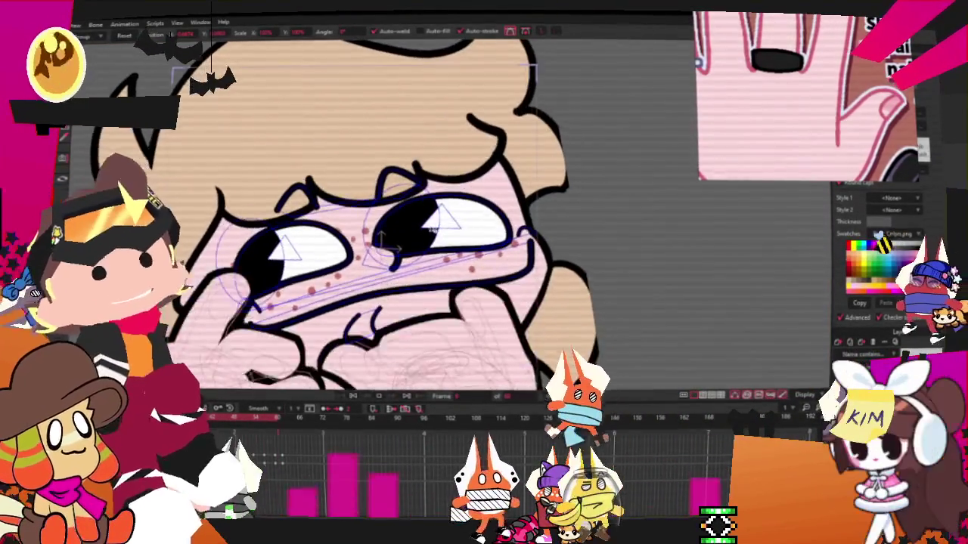
pyautogui.scroll(-2, 431, 229)
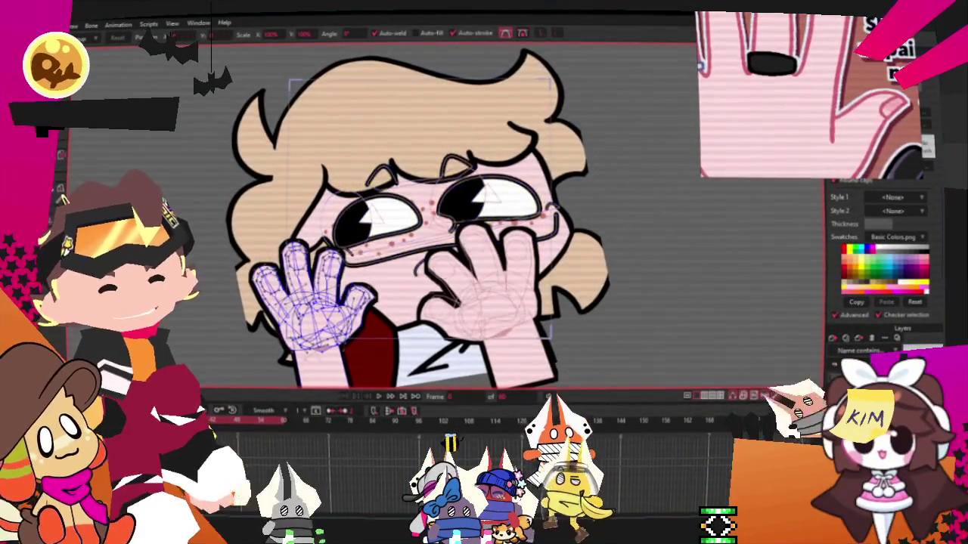
pyautogui.scroll(3, 371, 302)
pyautogui.scroll(4, 371, 302)
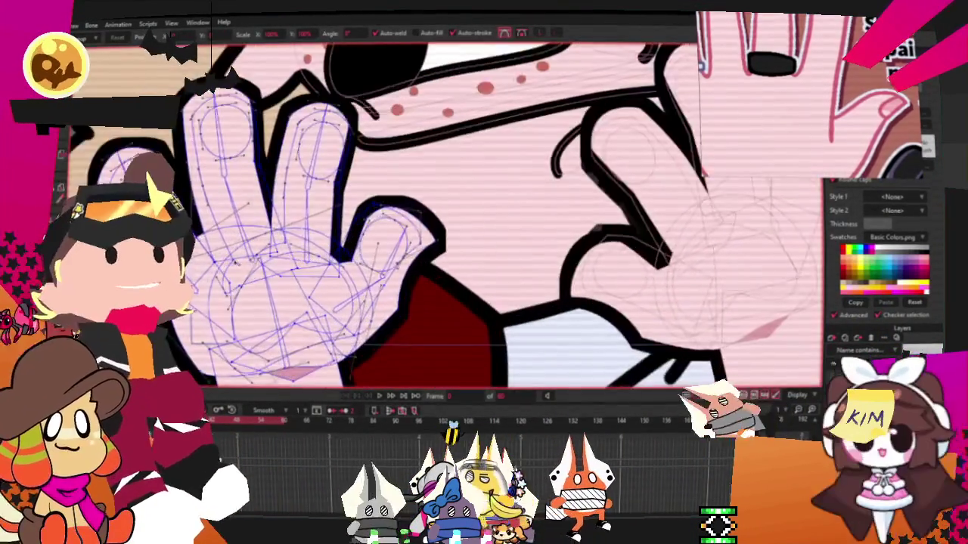
# Select and then clear a group of left-hand points, zooming out to see the whole palm.
pyautogui.press('g')
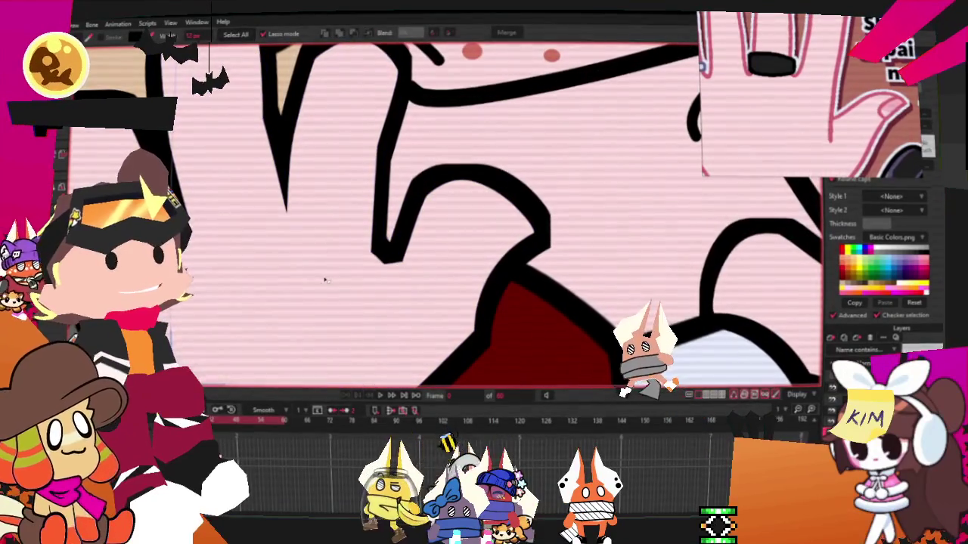
pyautogui.moveTo(324, 277); pyautogui.dragTo(333, 297)
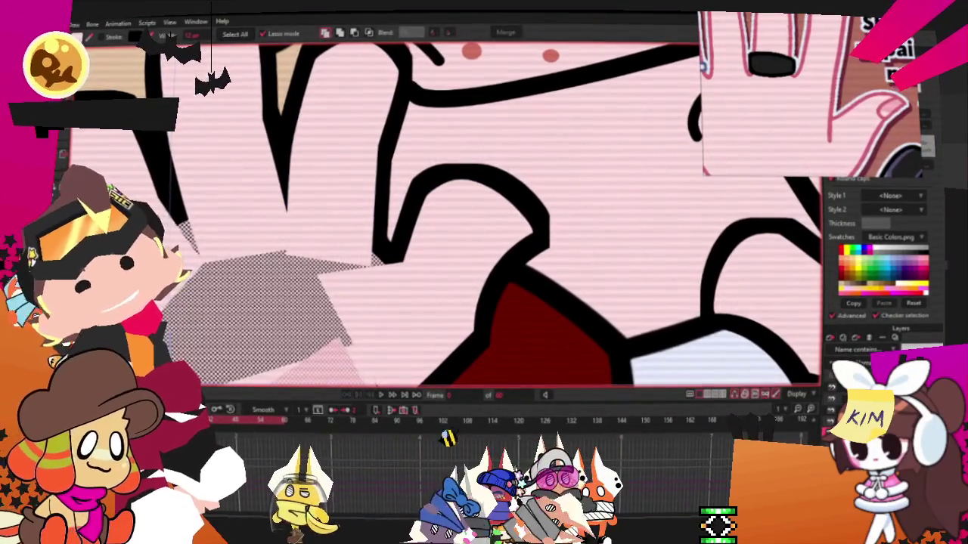
pyautogui.scroll(2, 376, 319)
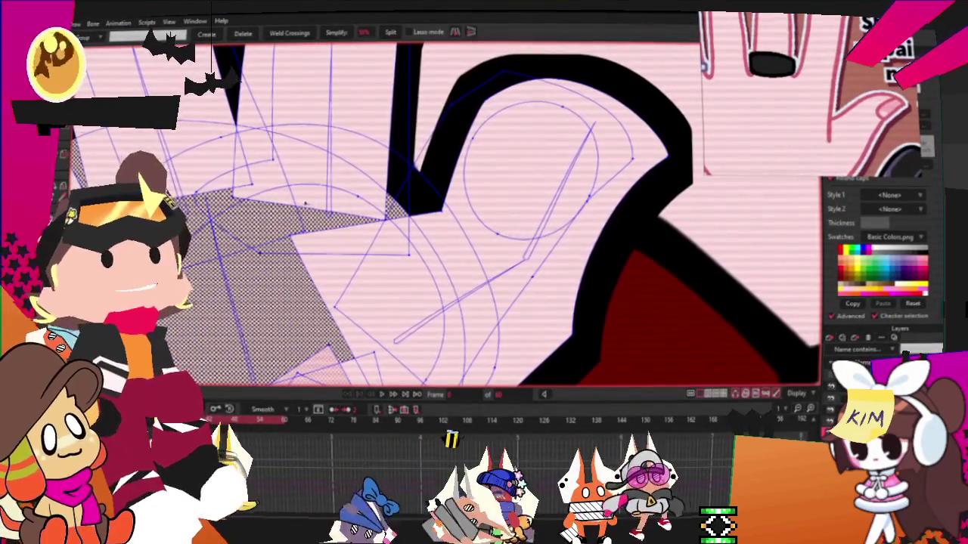
pyautogui.click(337, 191)
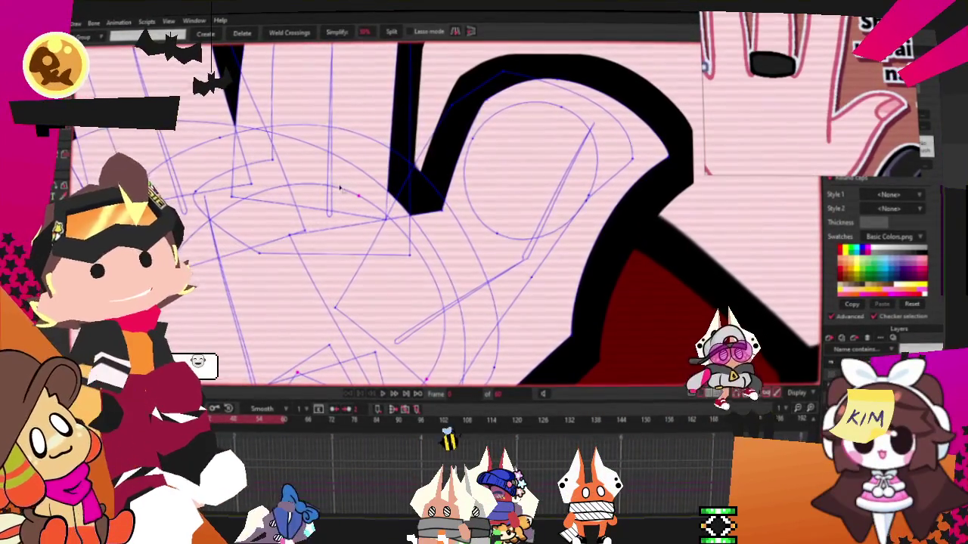
pyautogui.scroll(-1, 340, 178)
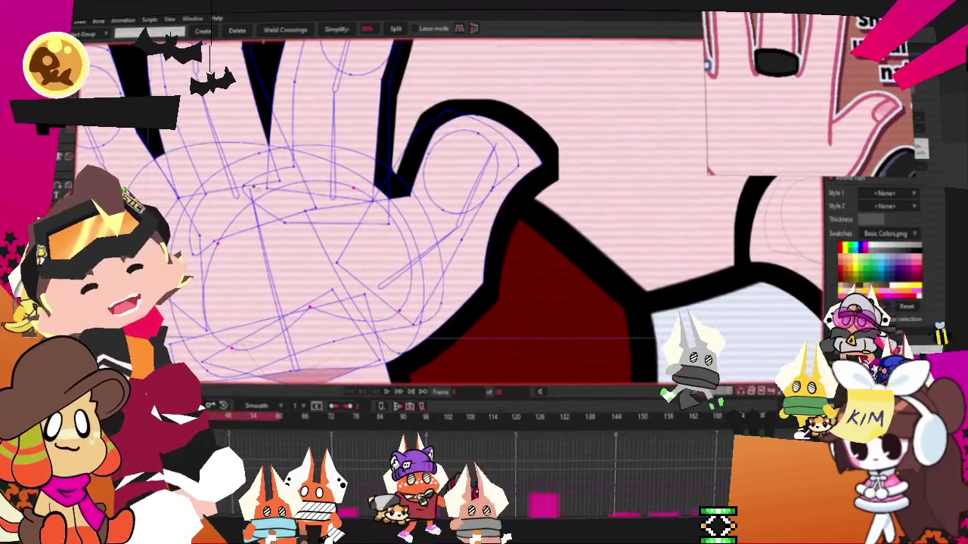
pyautogui.press('2')
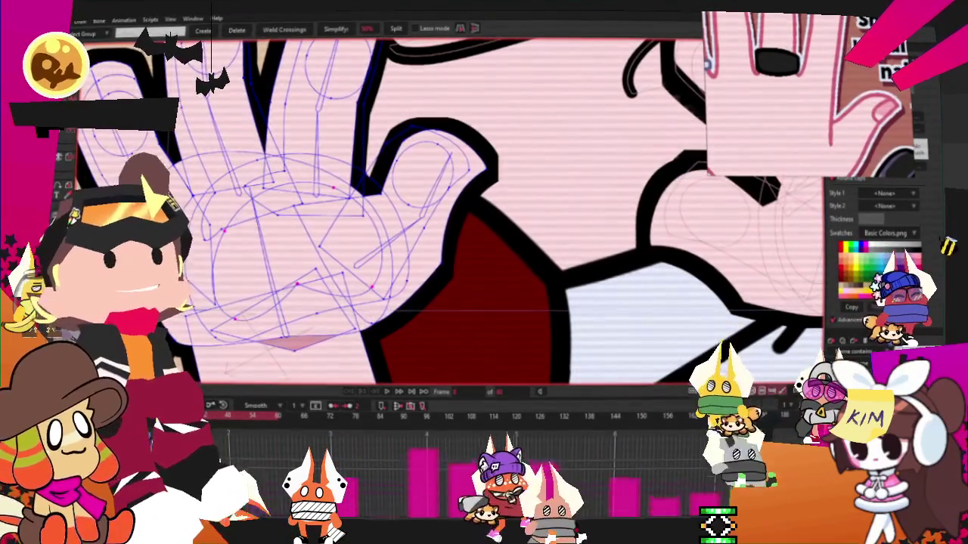
# Turn the palm curve into an outline-only shape and extend the crease's end down the palm.
pyautogui.press('u')
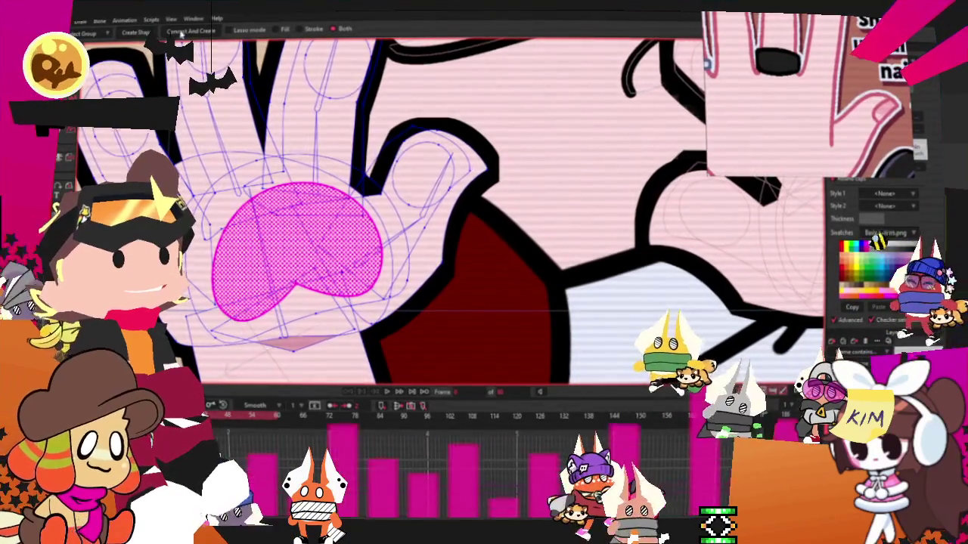
pyautogui.press('space')
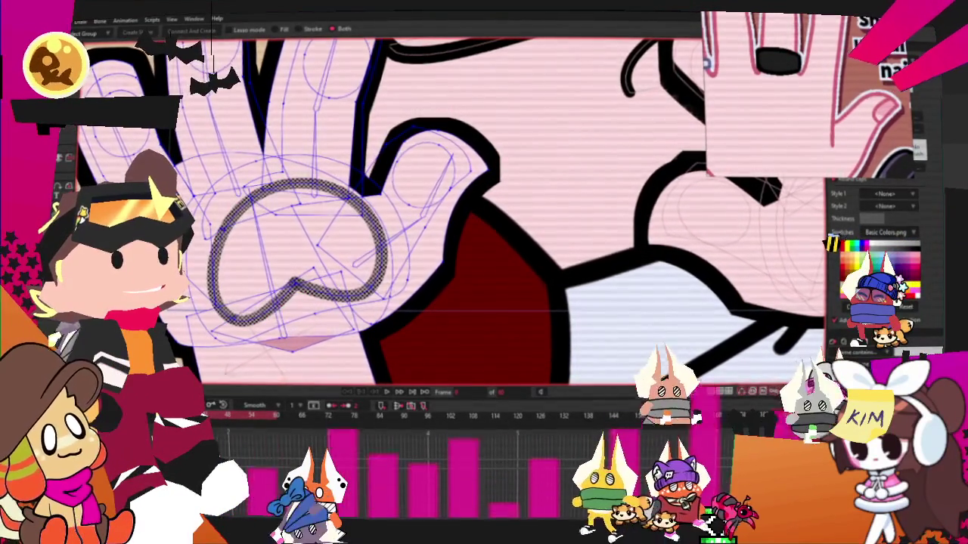
pyautogui.scroll(3, 335, 295)
pyautogui.scroll(1, 335, 295)
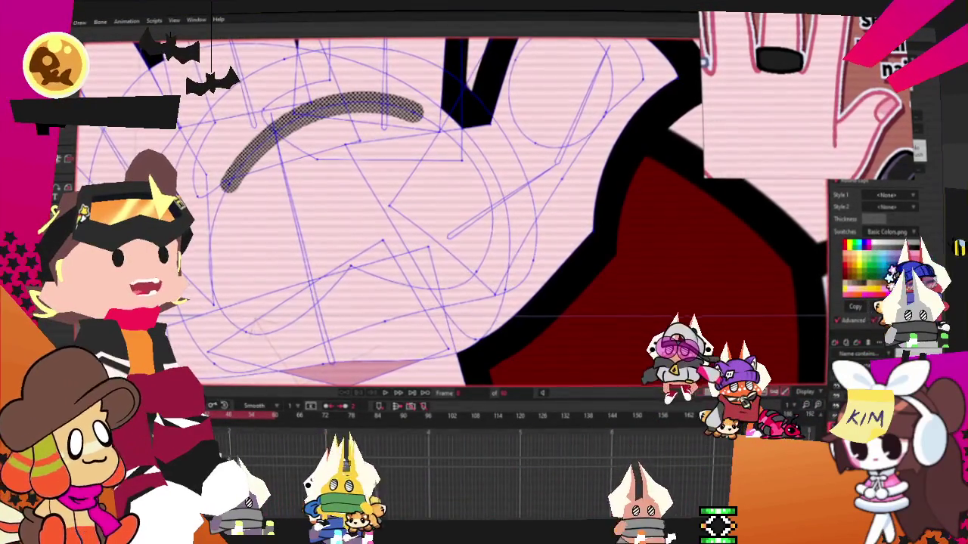
pyautogui.scroll(2, 363, 162)
pyautogui.moveTo(437, 106); pyautogui.dragTo(496, 125)
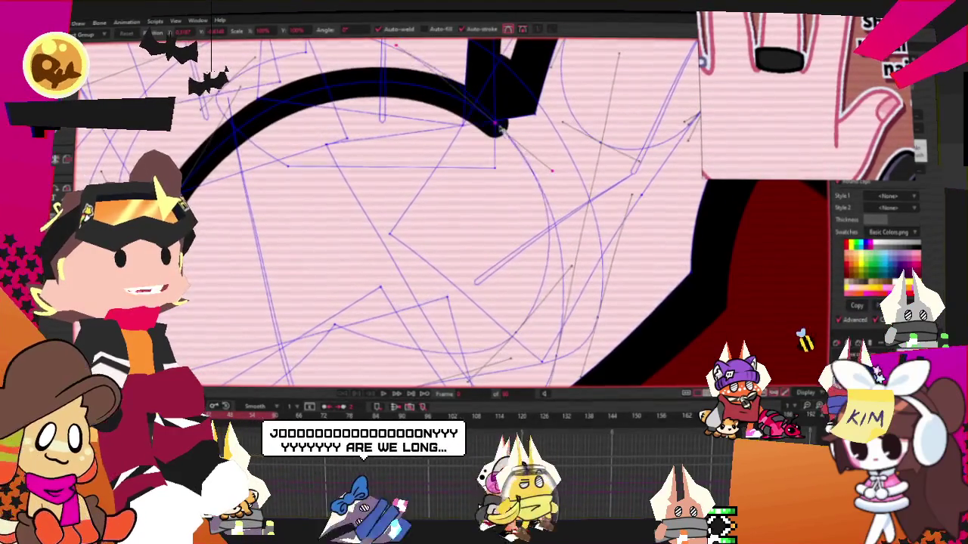
# Flatten and lower the crease line's arc, zooming to check the curve.
pyautogui.moveTo(394, 44); pyautogui.dragTo(368, 83)
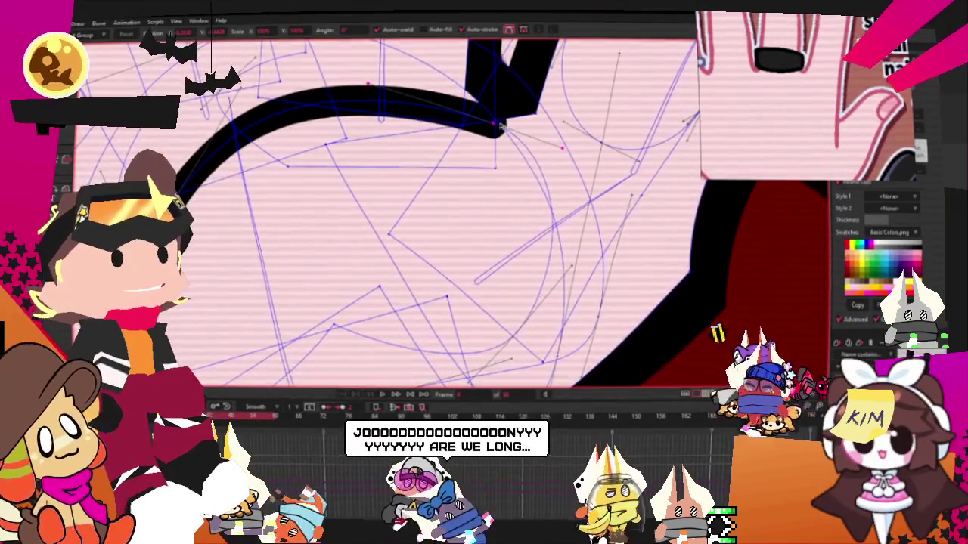
pyautogui.scroll(-2, 484, 132)
pyautogui.scroll(-2, 423, 151)
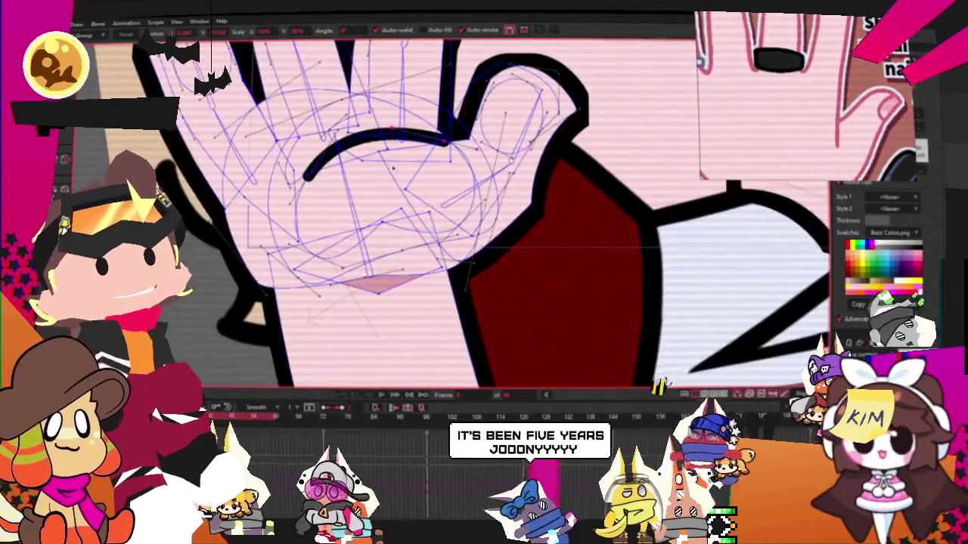
pyautogui.scroll(-1, 356, 189)
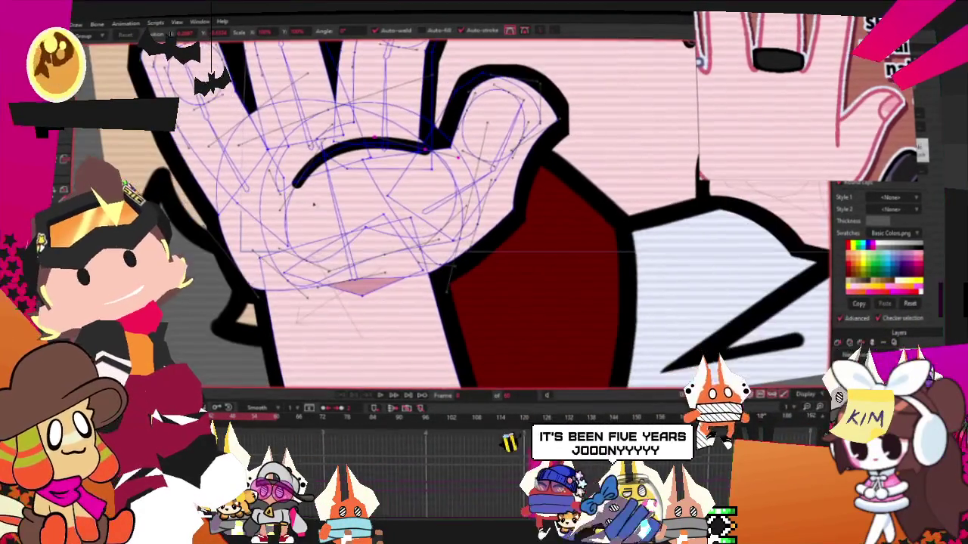
pyautogui.scroll(-1, 378, 212)
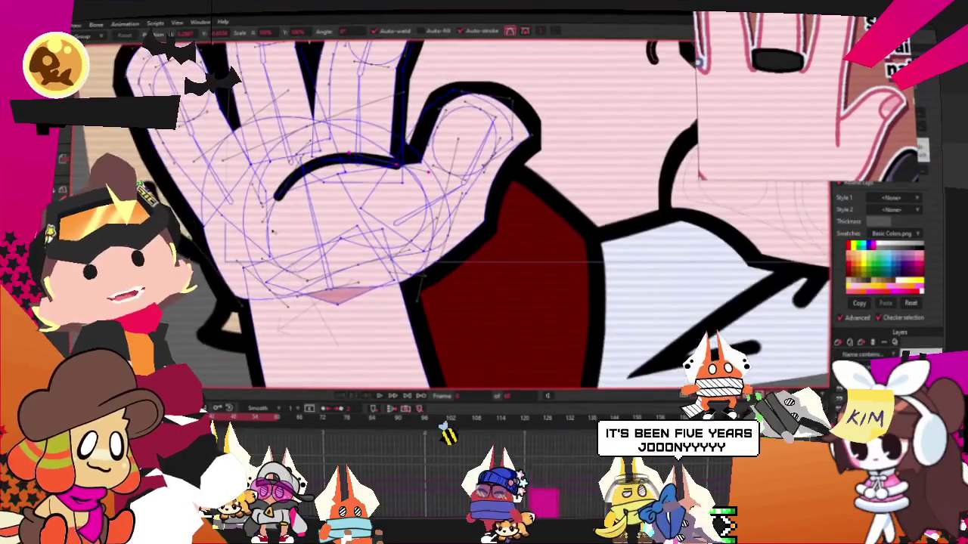
pyautogui.scroll(1, 371, 189)
pyautogui.scroll(1, 378, 186)
pyautogui.scroll(1, 393, 178)
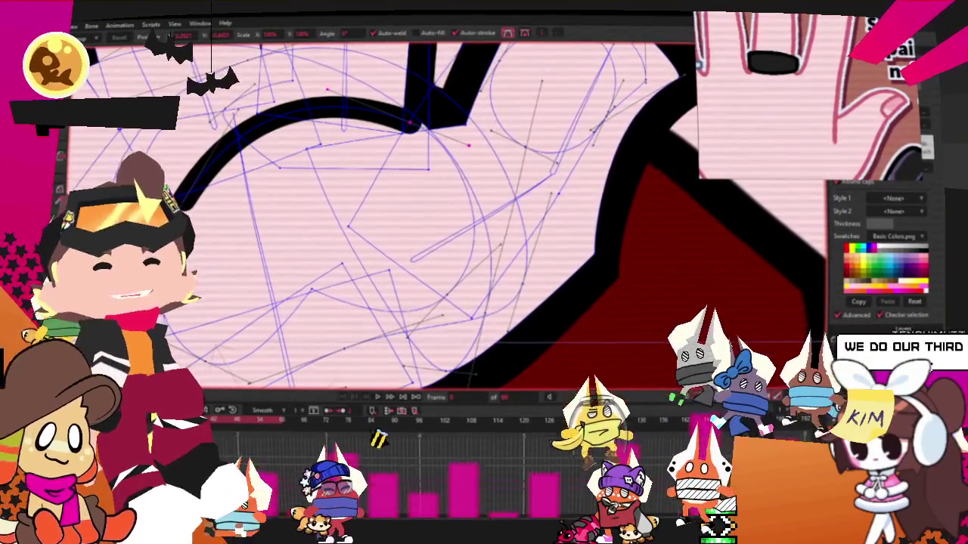
pyautogui.scroll(2, 412, 140)
# Switch to magnet point pulling and zoom around to refine the crease curve.
pyautogui.press('x')
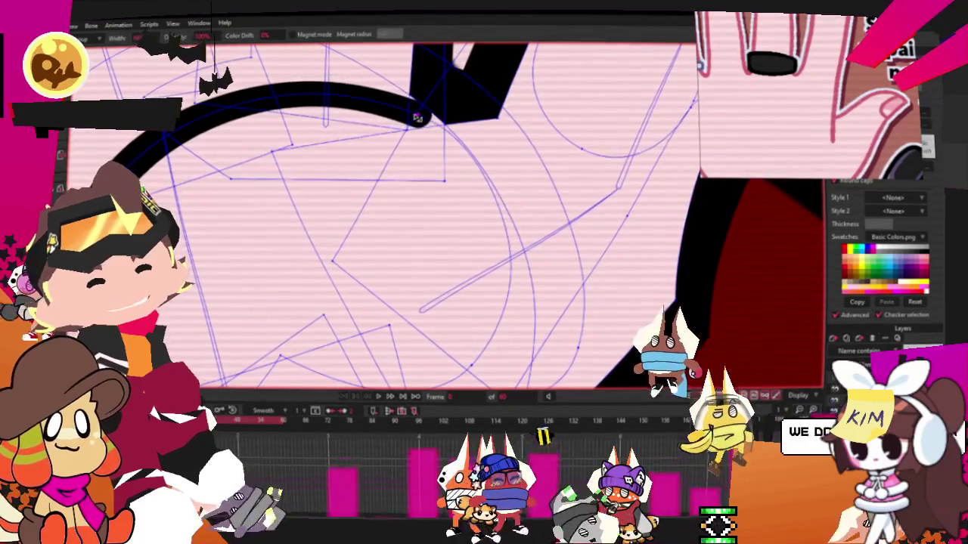
pyautogui.scroll(-1, 414, 119)
pyautogui.scroll(-2, 378, 136)
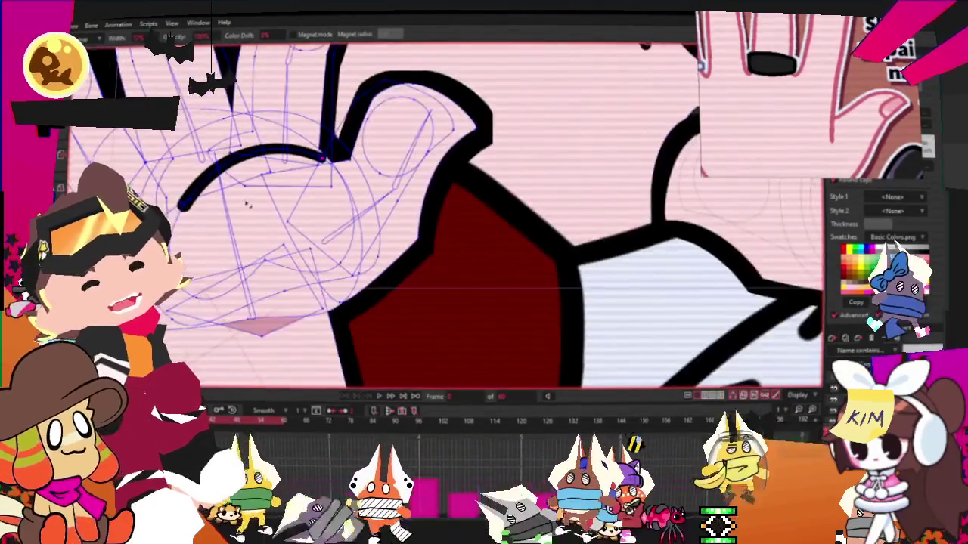
pyautogui.scroll(-1, 303, 159)
pyautogui.scroll(2, 259, 171)
pyautogui.scroll(-1, 259, 171)
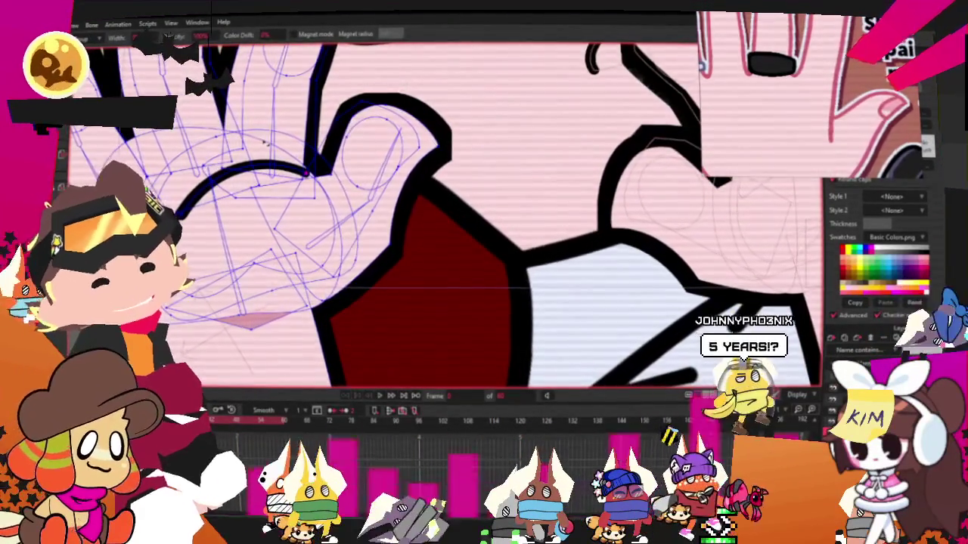
pyautogui.scroll(-1, 263, 162)
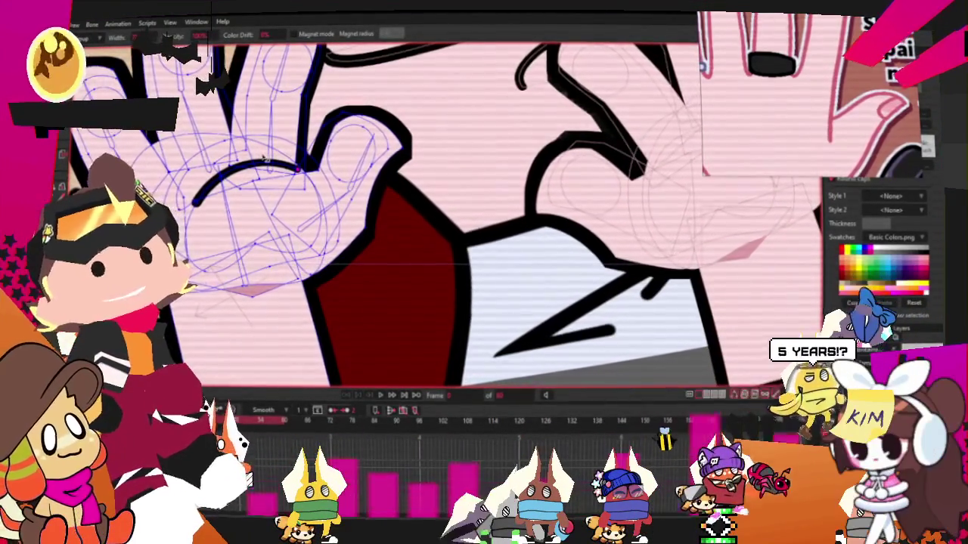
pyautogui.scroll(-1, 406, 119)
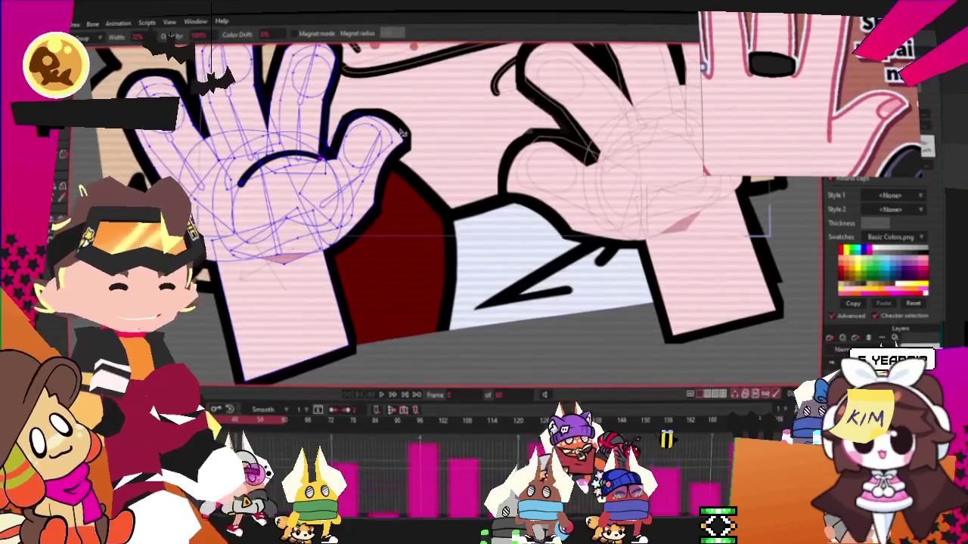
pyautogui.scroll(-2, 402, 133)
pyautogui.scroll(3, 288, 154)
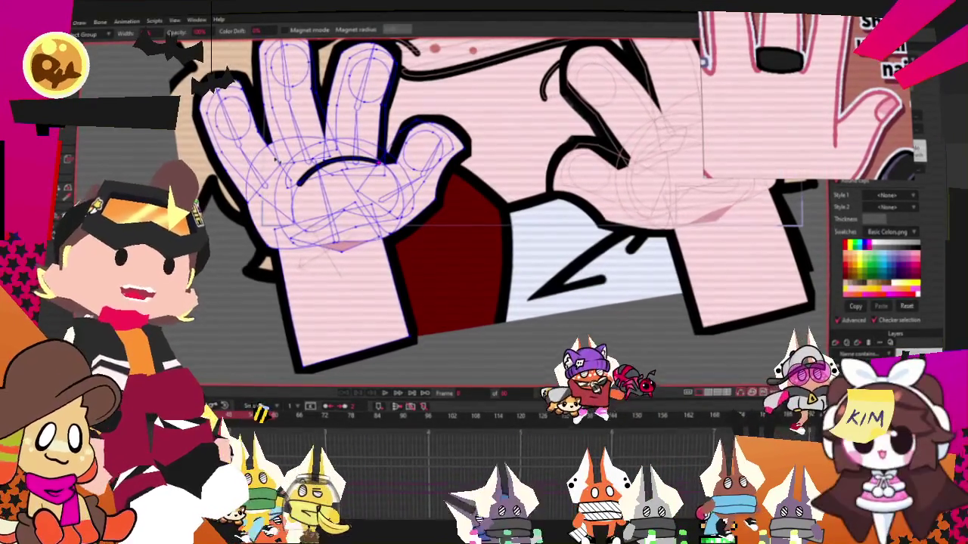
pyautogui.scroll(-3, 462, 122)
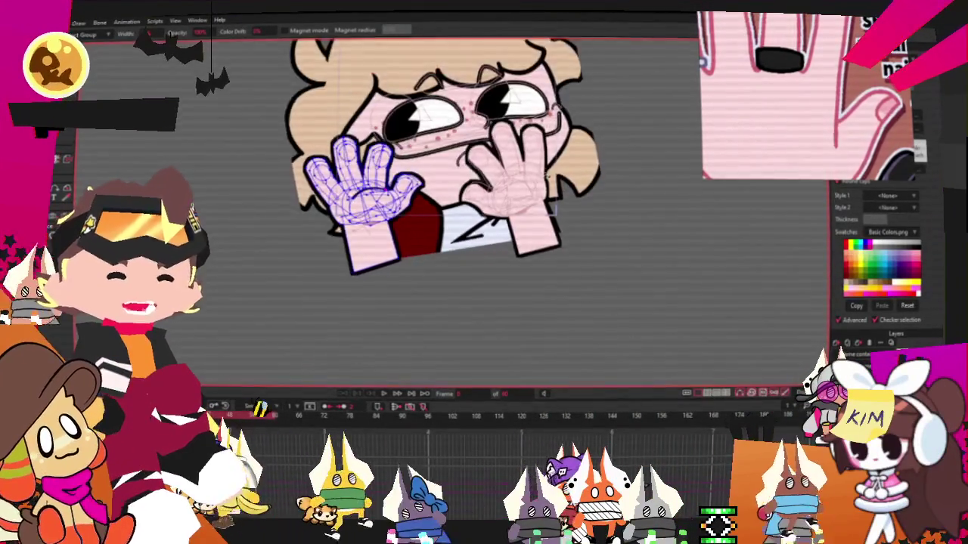
pyautogui.scroll(3, 505, 209)
pyautogui.scroll(2, 505, 208)
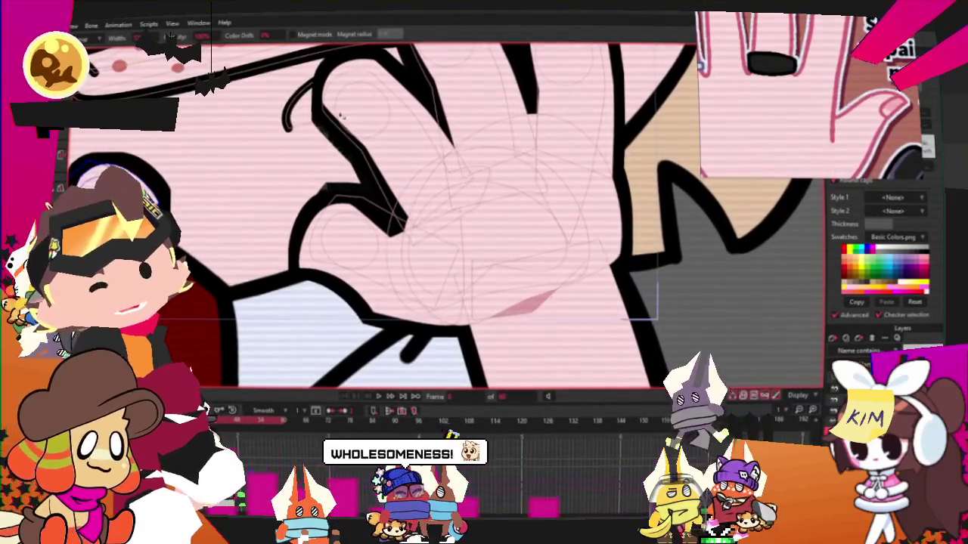
# Switch to the right hand's drawing and zoom in on its palm.
pyautogui.scroll(-3, 518, 232)
pyautogui.scroll(2, 519, 232)
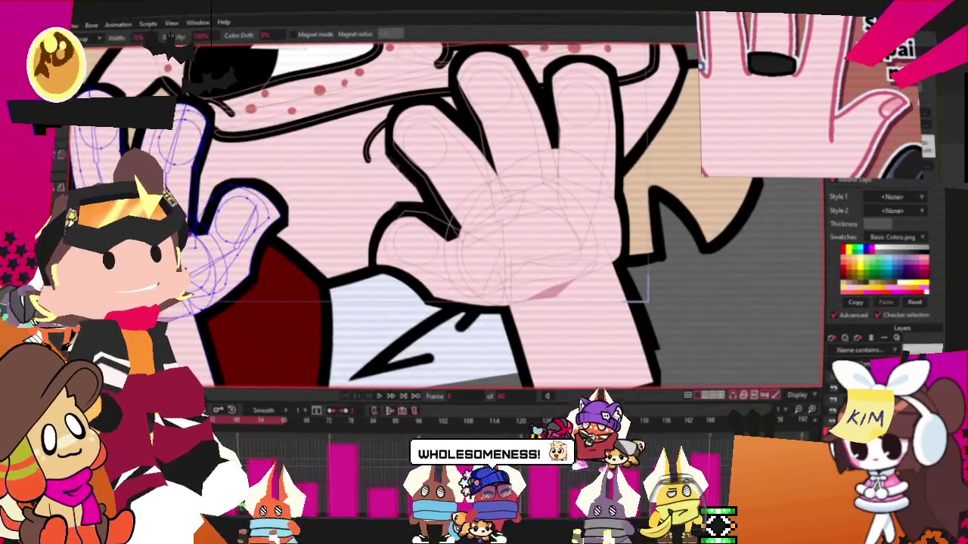
pyautogui.click(514, 197)
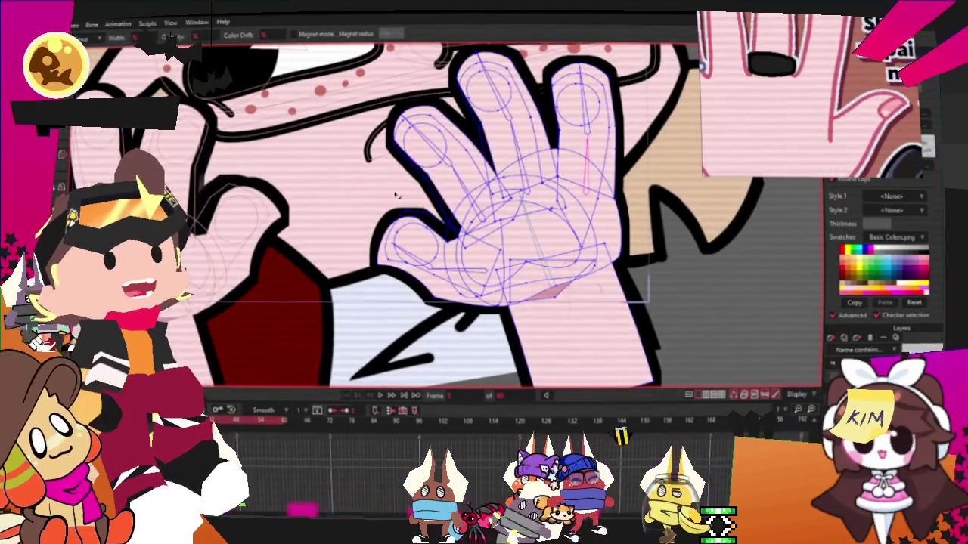
pyautogui.scroll(2, 465, 214)
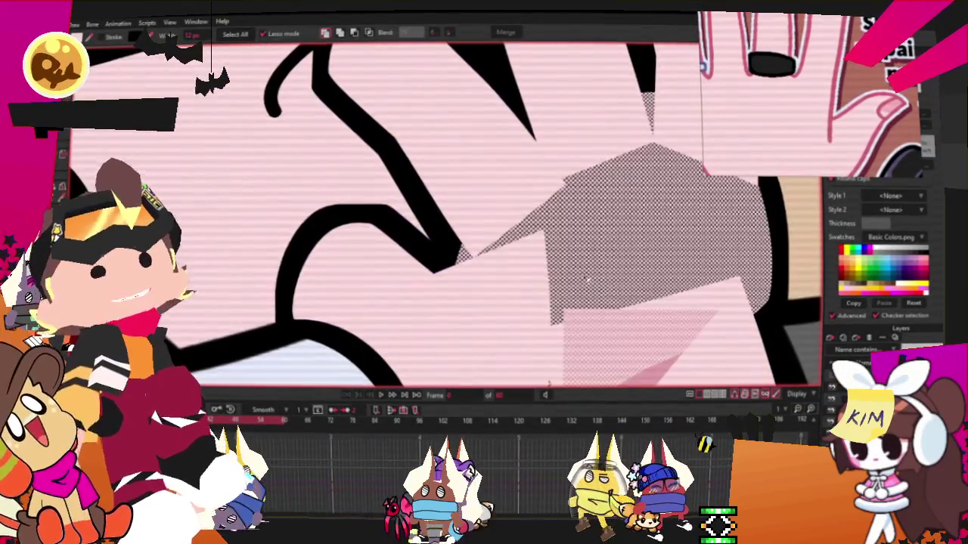
pyautogui.scroll(-2, 513, 146)
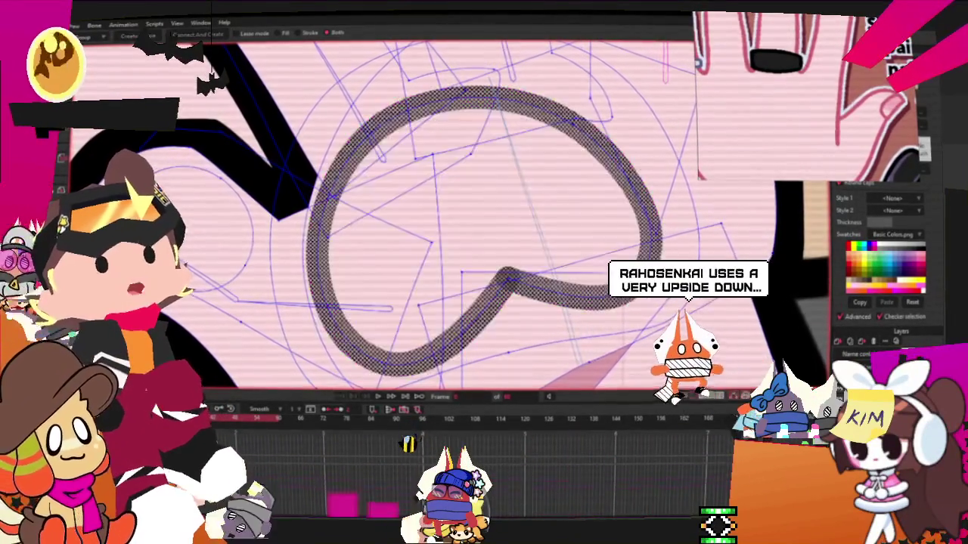
# Trim the right palm's loop down to a short upper arc by removing its left and bottom parts.
pyautogui.scroll(-3, 378, 219)
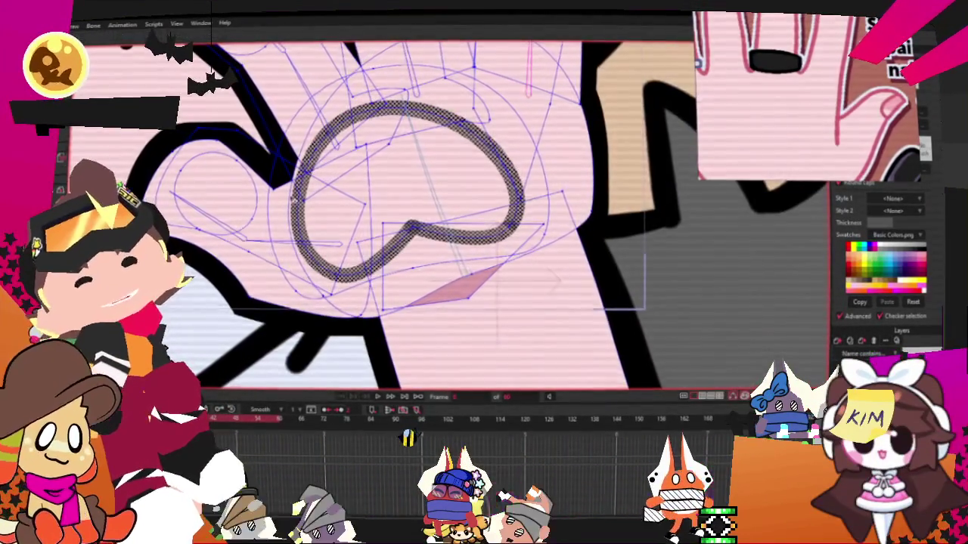
pyautogui.hotkey('ctrl', 'z')
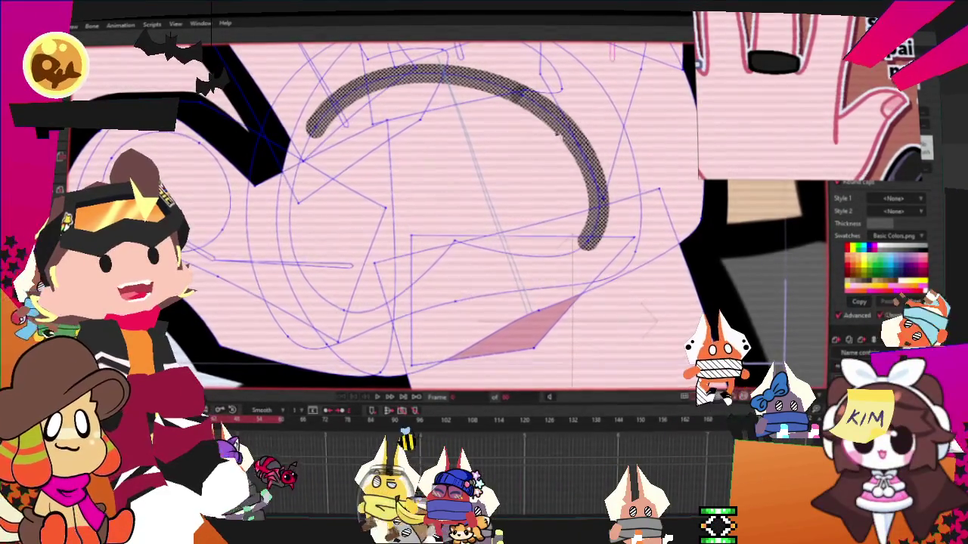
pyautogui.hotkey('ctrl', 'z')
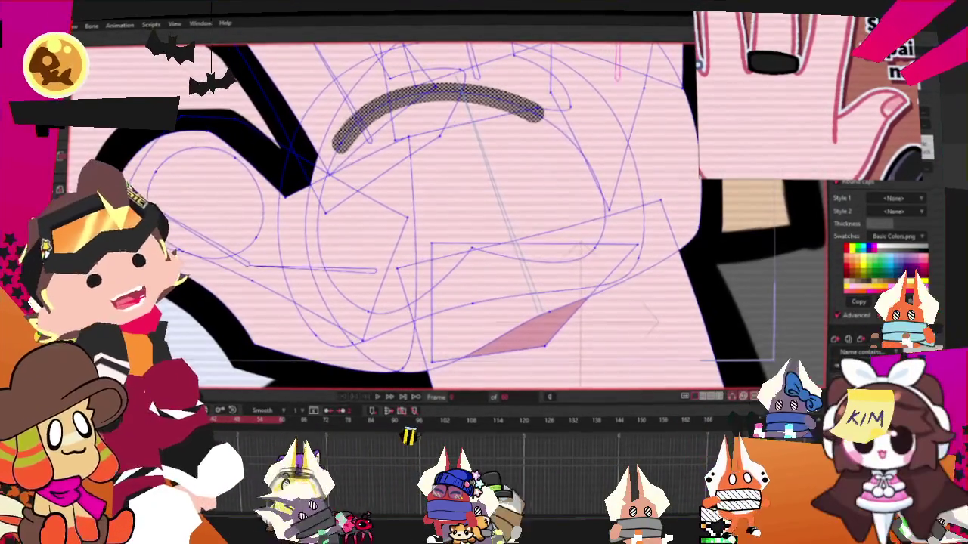
# With the Freehand tool, extend the arc's left end to meet the thumb outline.
pyautogui.press('f')
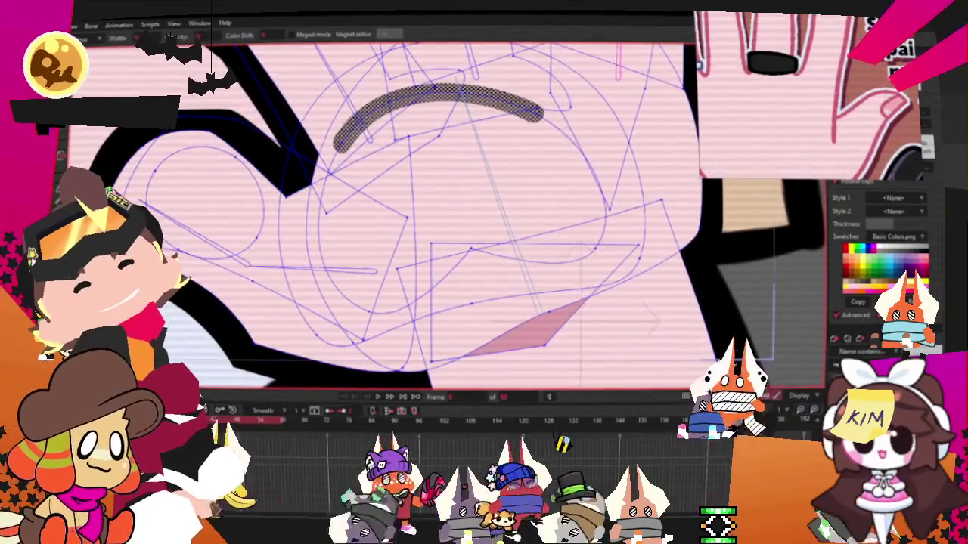
pyautogui.scroll(2, 292, 121)
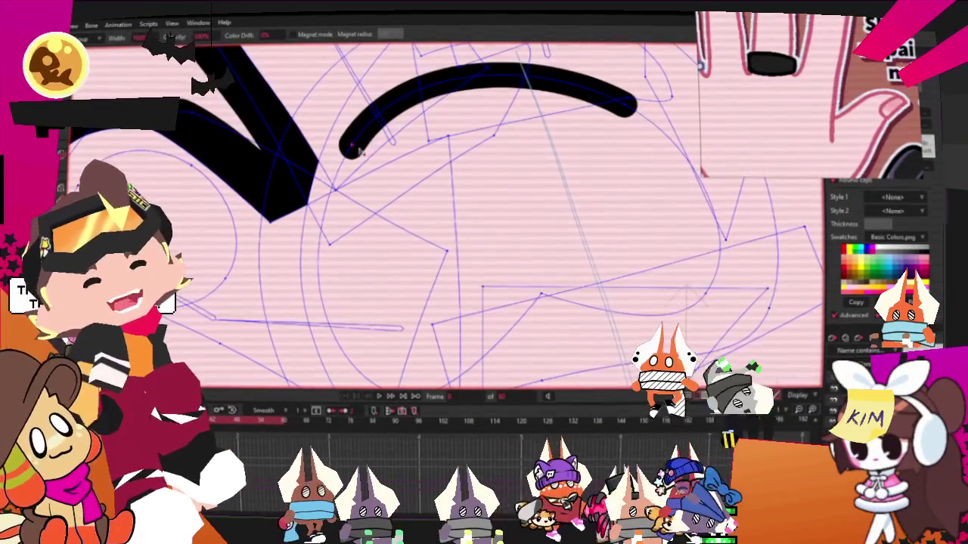
pyautogui.moveTo(341, 143); pyautogui.dragTo(350, 146)
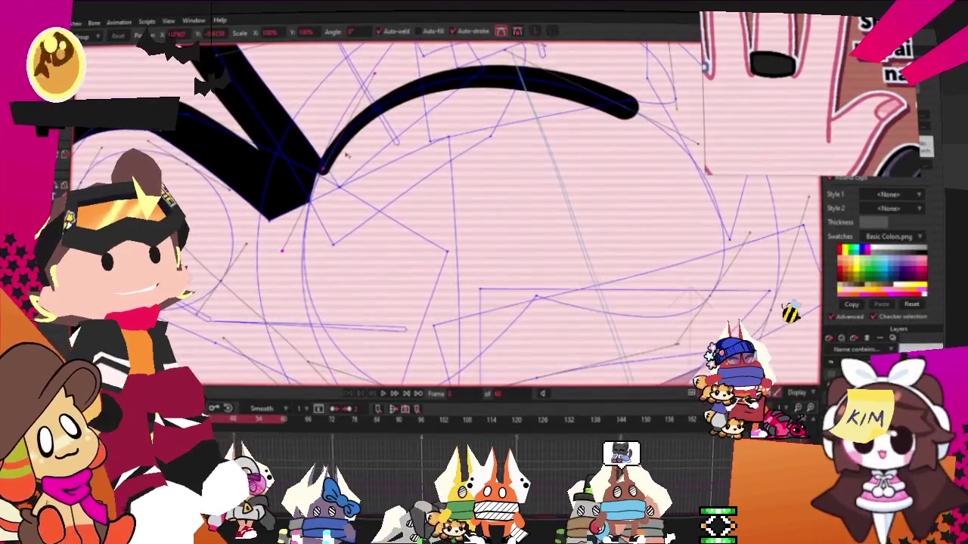
pyautogui.scroll(-4, 344, 155)
pyautogui.scroll(3, 393, 189)
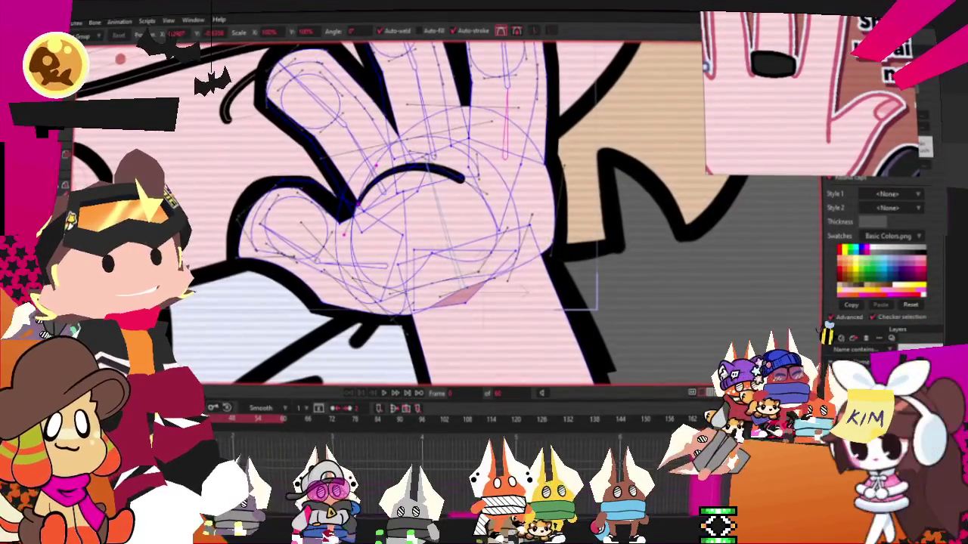
pyautogui.scroll(2, 393, 189)
pyautogui.scroll(2, 397, 189)
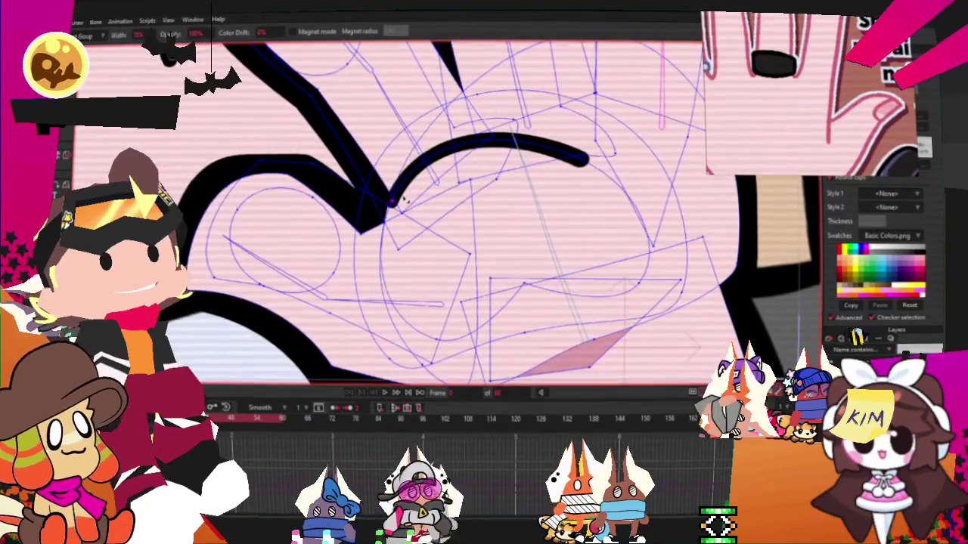
pyautogui.scroll(-3, 420, 203)
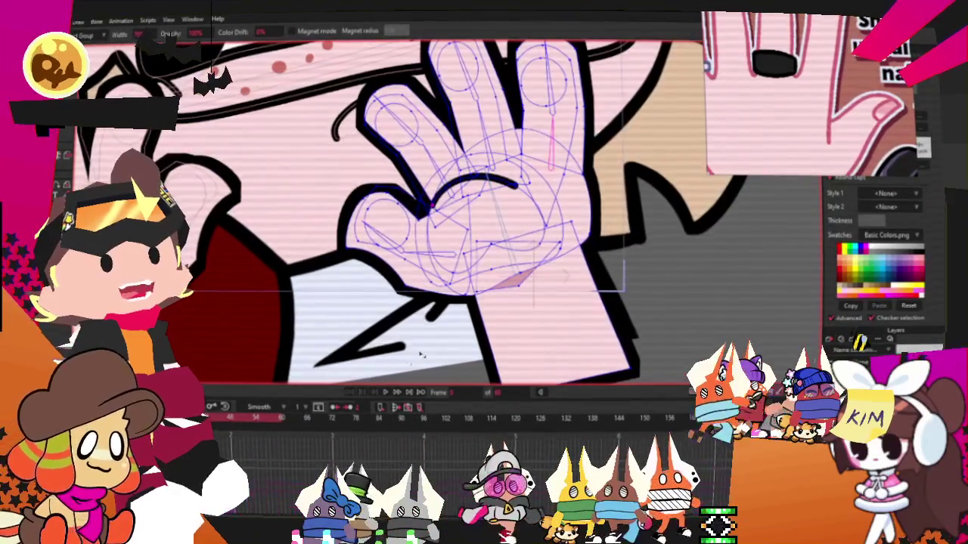
# Select every point of the right palm's curved crease with Select Points and delete it.
pyautogui.scroll(-2, 370, 363)
pyautogui.scroll(-2, 364, 352)
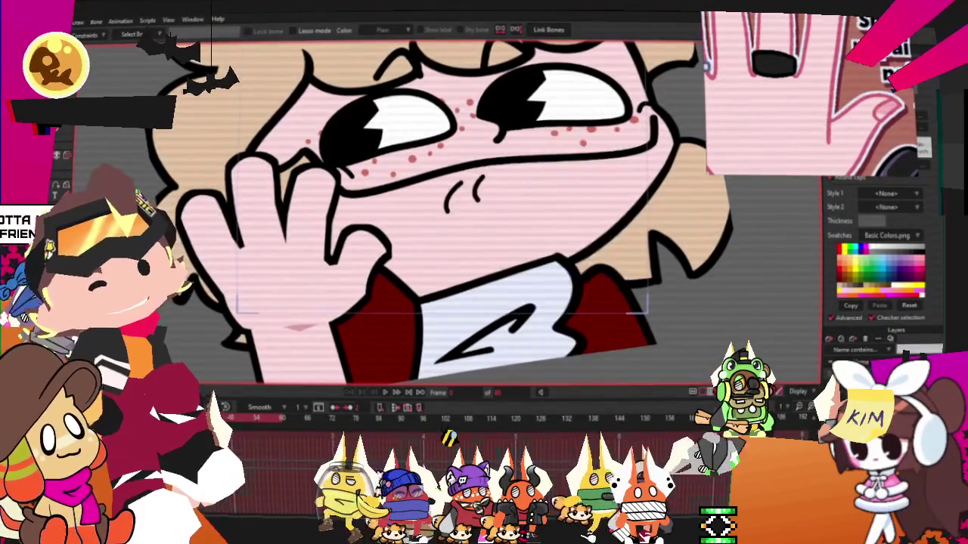
pyautogui.scroll(2, 626, 284)
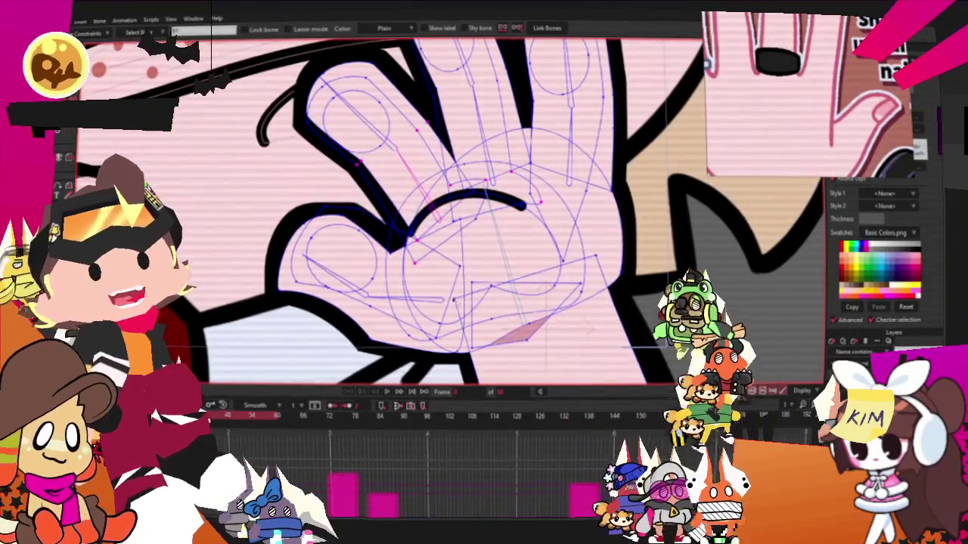
pyautogui.scroll(3, 532, 228)
pyautogui.scroll(2, 532, 228)
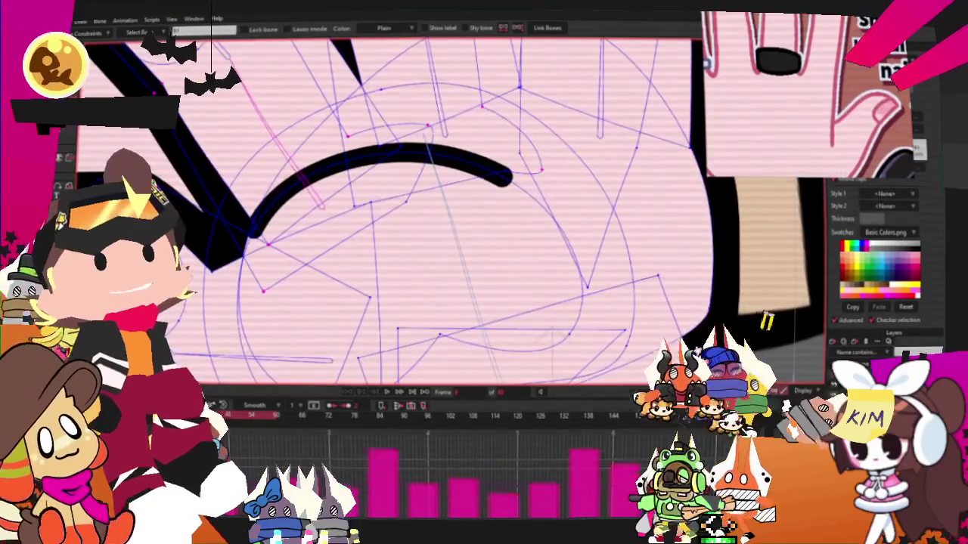
pyautogui.press('g')
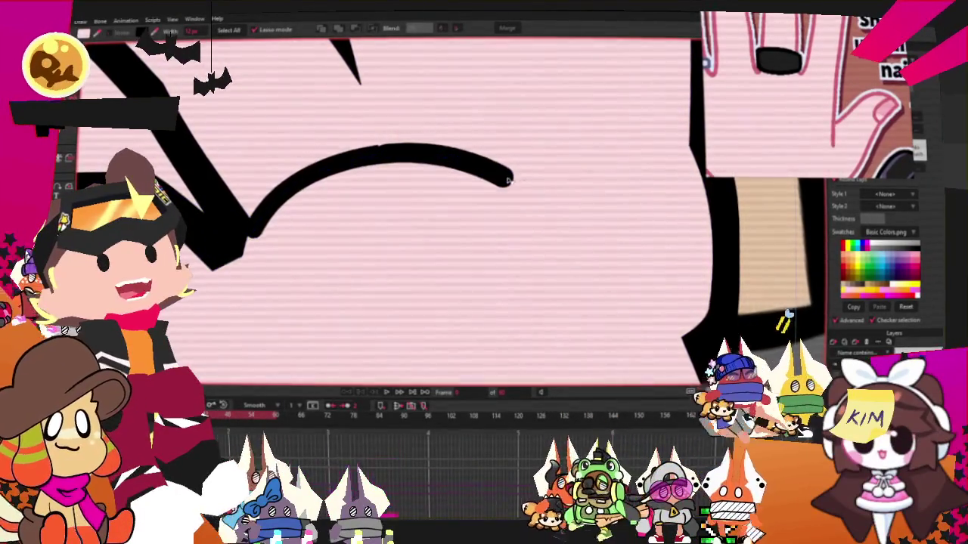
pyautogui.hotkey('ctrl', 'a')
pyautogui.press('Delete')
pyautogui.scroll(-3, 508, 184)
pyautogui.scroll(-3, 504, 211)
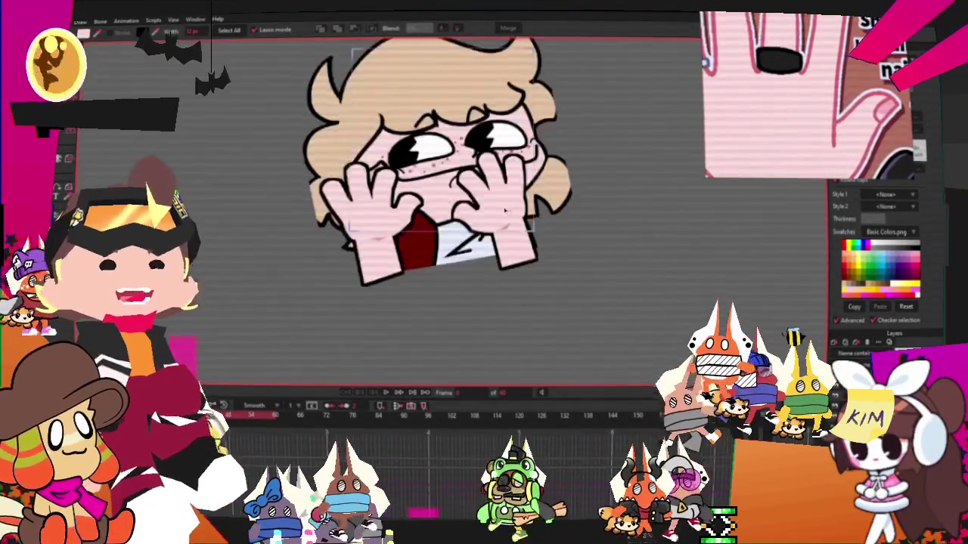
pyautogui.scroll(2, 471, 248)
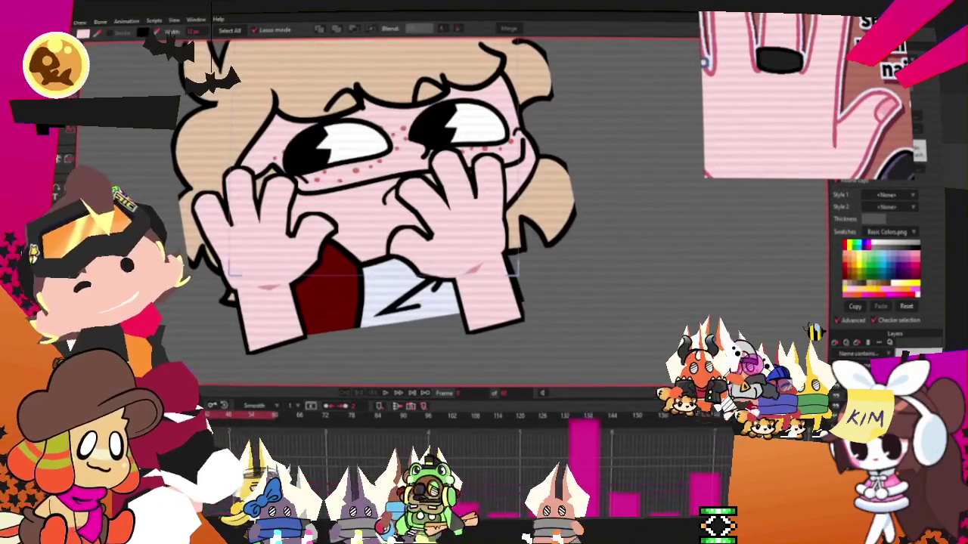
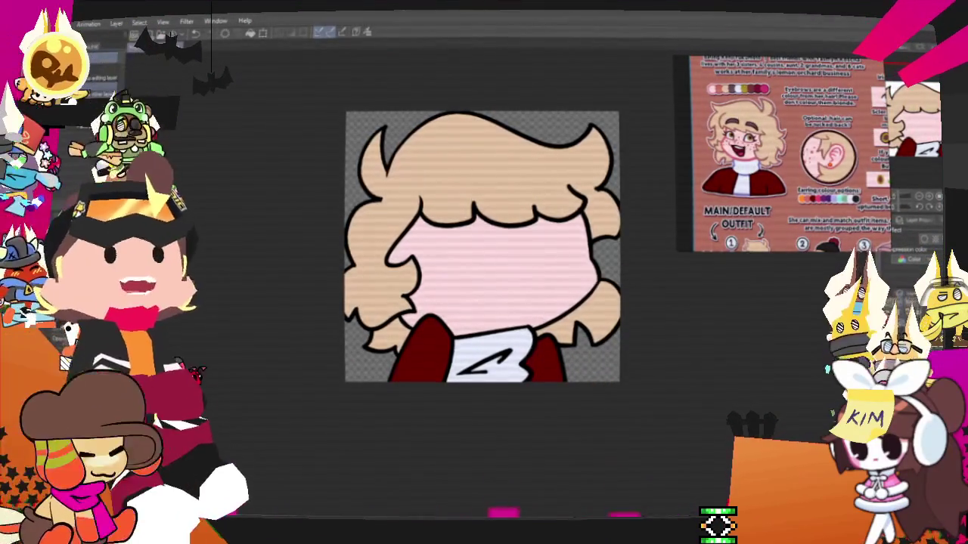
# Switch to the File Explorer window showing the PlottingCharacters folder of character images.
pyautogui.hotkey('alt', 'Tab')
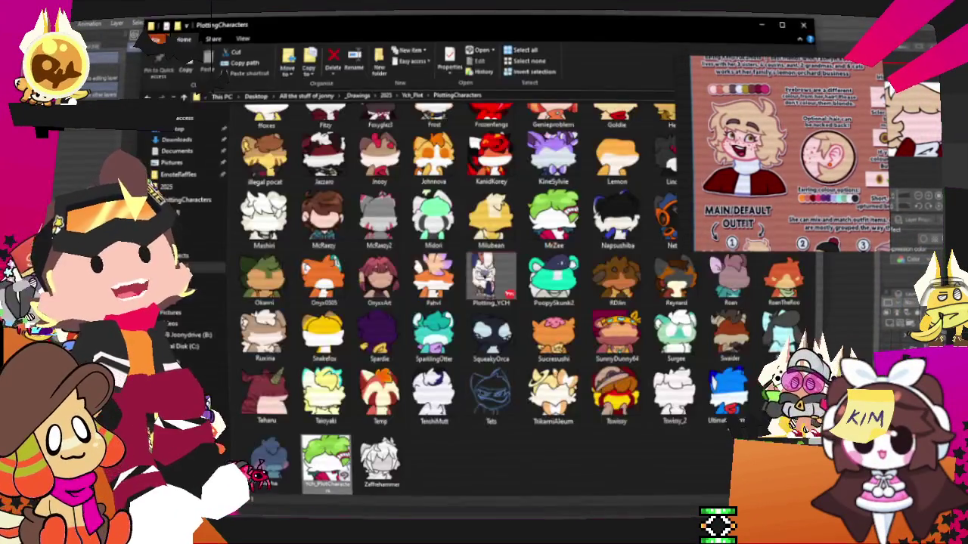
# Leave the PlottingCharacters folder window with Alt+Tab.
pyautogui.hotkey('alt', 'Tab')
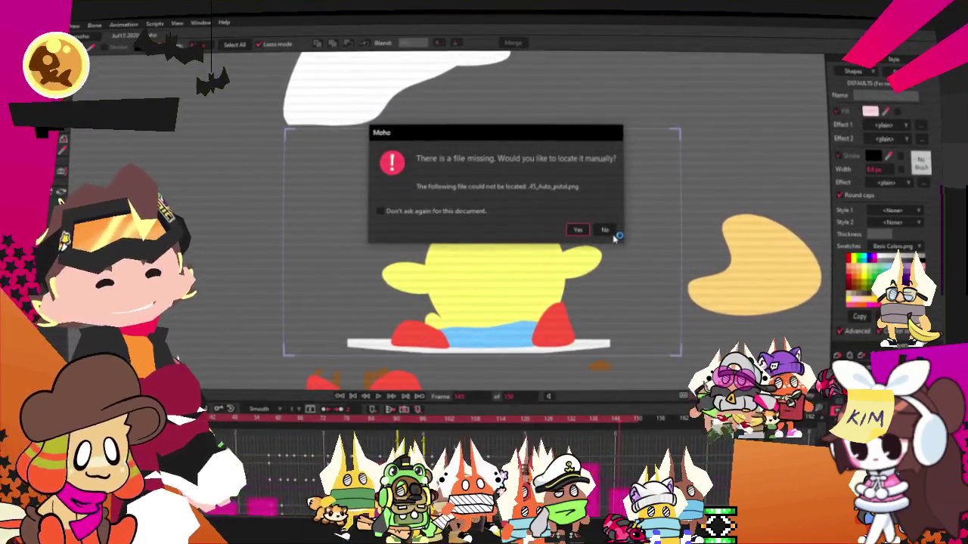
# Decline to locate the missing 45_Auto_pistol.png and pip image files.
pyautogui.click(610, 231)
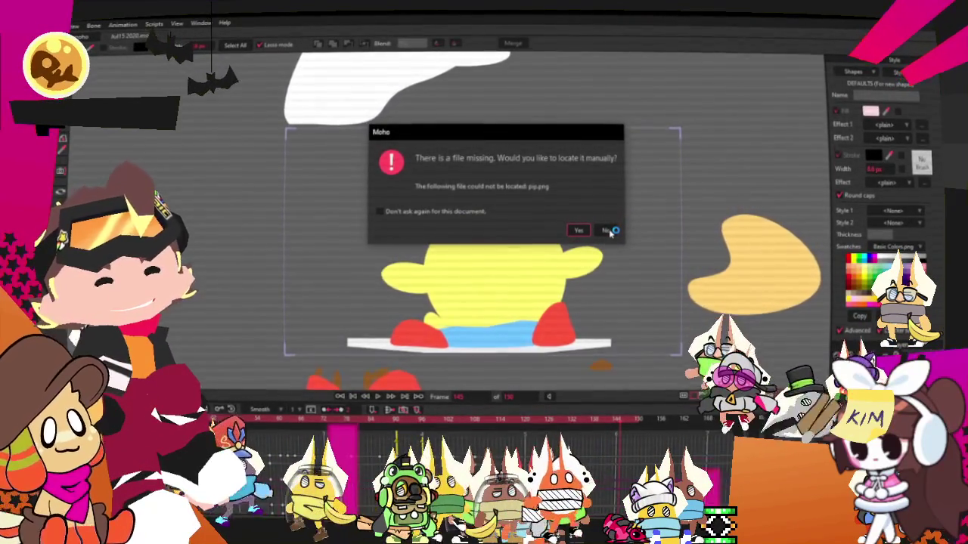
pyautogui.click(610, 232)
pyautogui.scroll(-2, 514, 250)
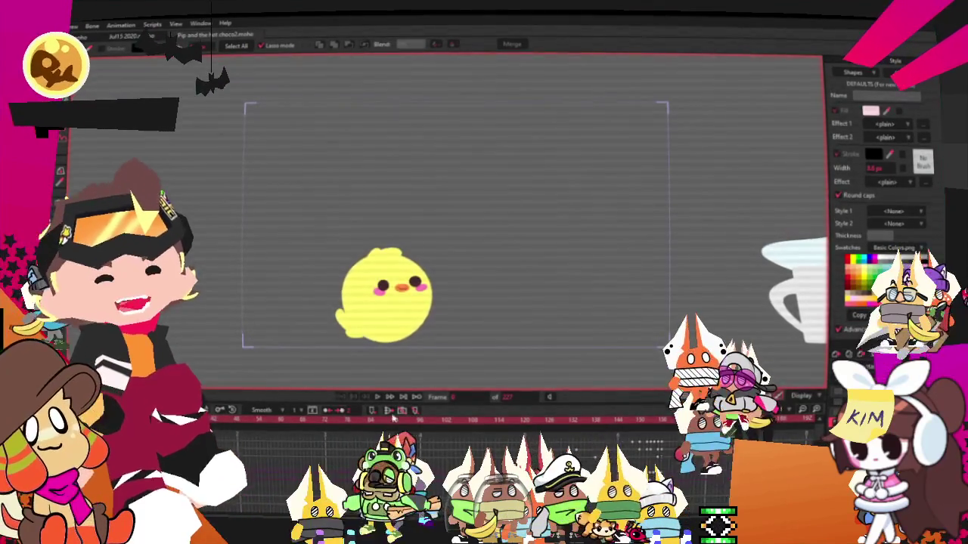
# Play the chick animation, then switch to Transform Layer and scrub back through the jump.
pyautogui.click(376, 398)
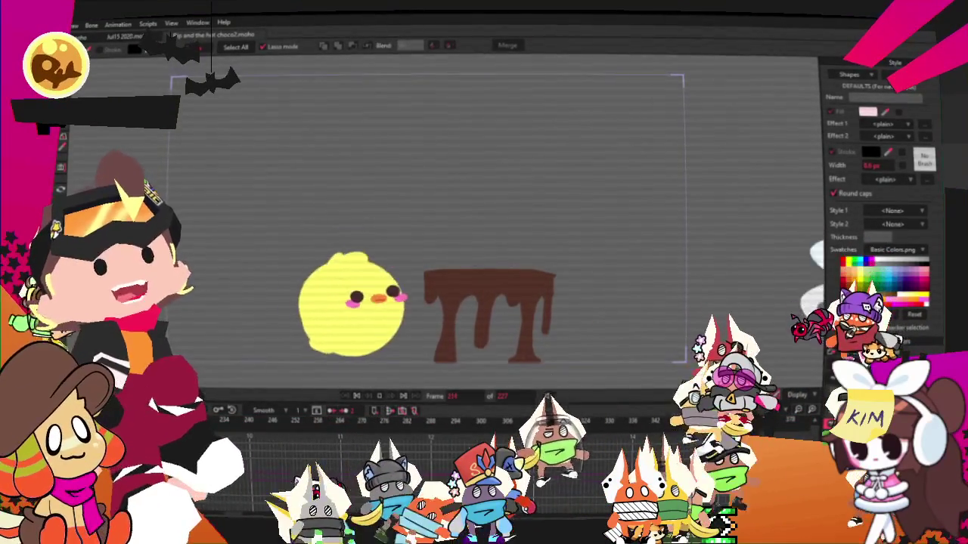
pyautogui.press('0')
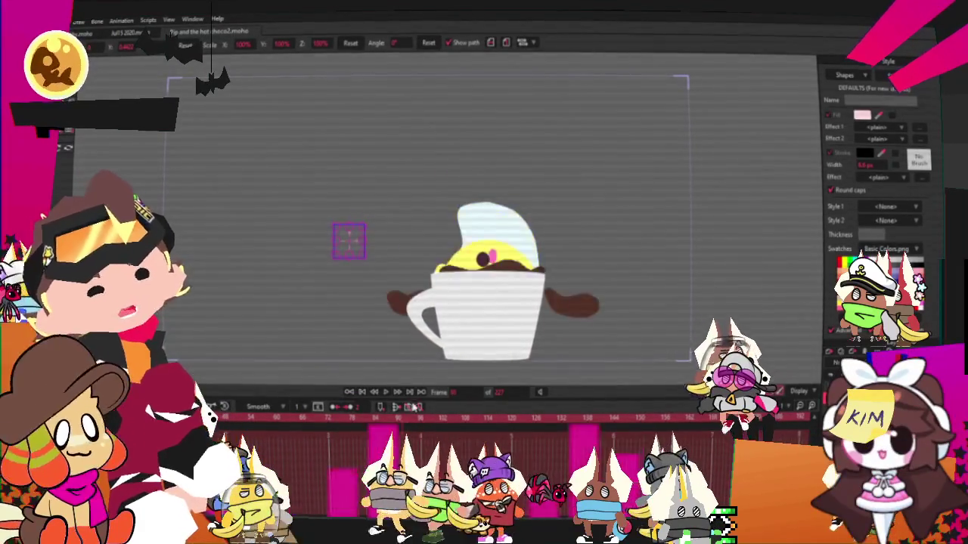
pyautogui.moveTo(434, 399); pyautogui.dragTo(381, 407)
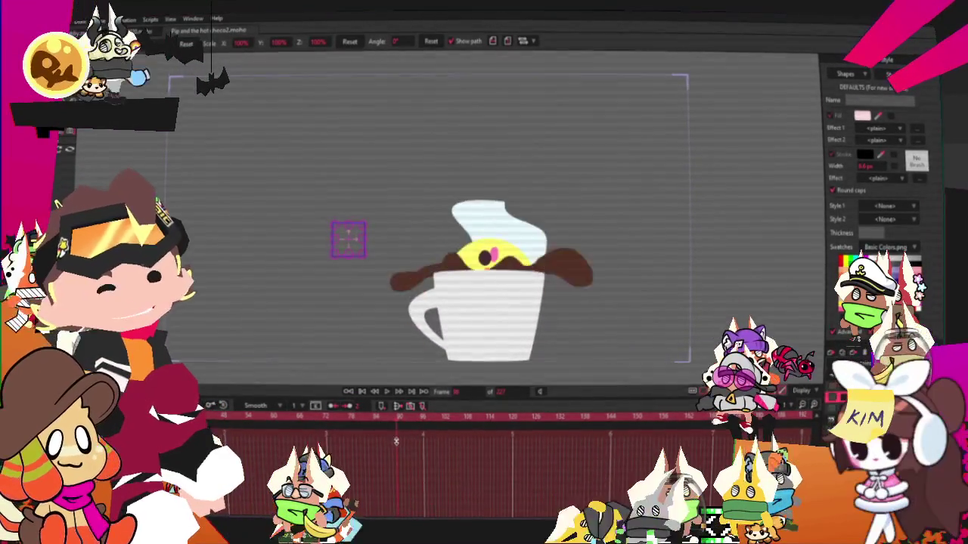
# Scrub back to before the chick leaves the cup and replay the animation.
pyautogui.moveTo(409, 424)
pyautogui.mouseDown()
pyautogui.moveTo(368, 436)
pyautogui.moveTo(242, 428)
pyautogui.moveTo(393, 382)
pyautogui.mouseUp()
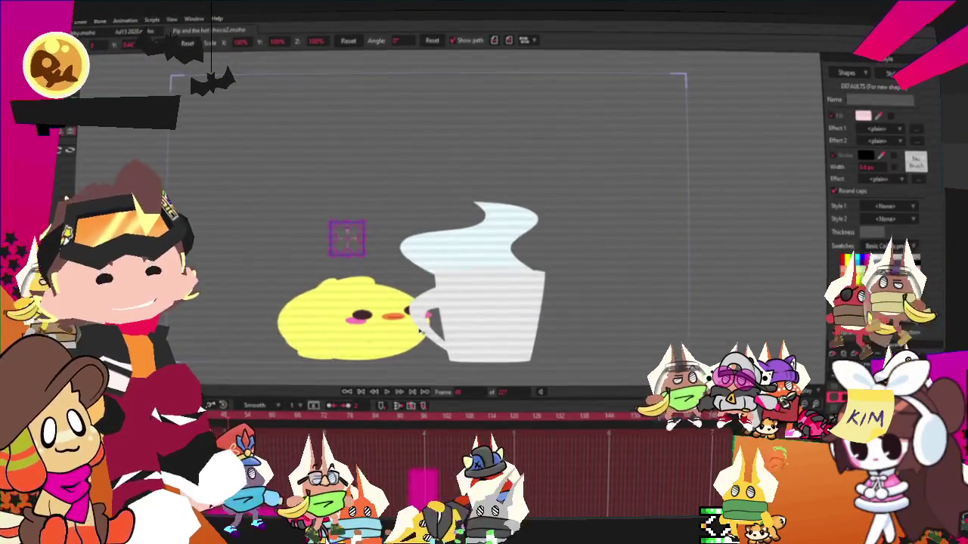
pyautogui.click(392, 396)
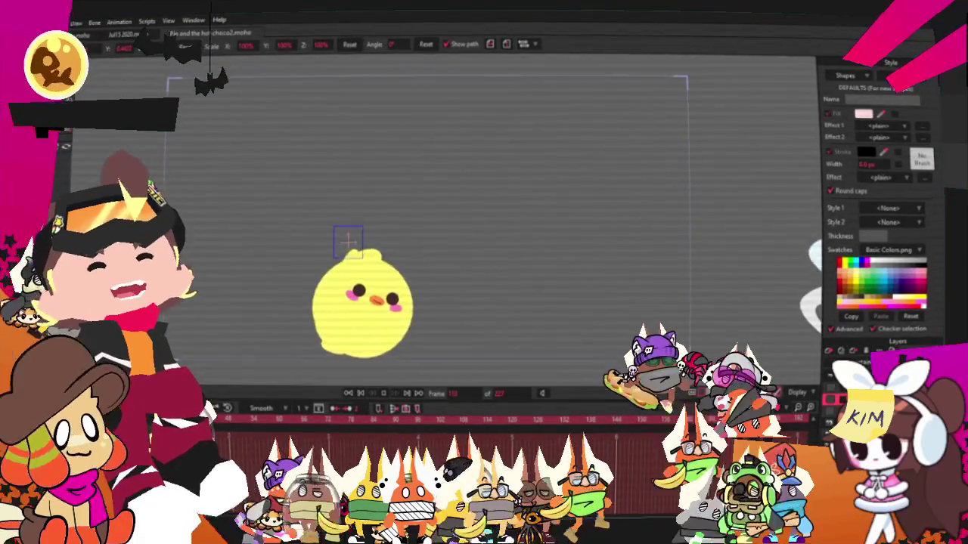
pyautogui.hscroll(5, 514, 420)
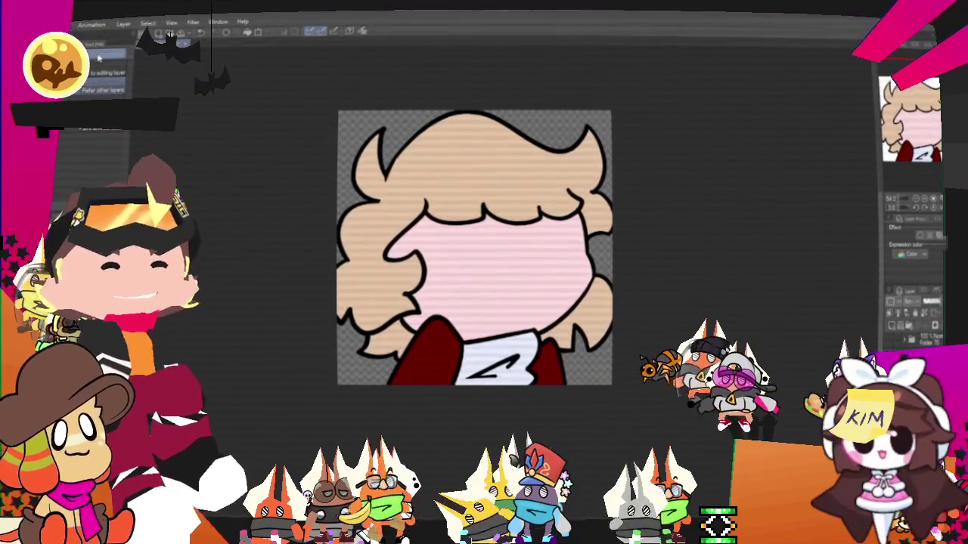
# Scroll over the purple cat-eared character canvas to review its black lineart and bow.
pyautogui.scroll(-2, 585, 243)
pyautogui.scroll(2, 549, 235)
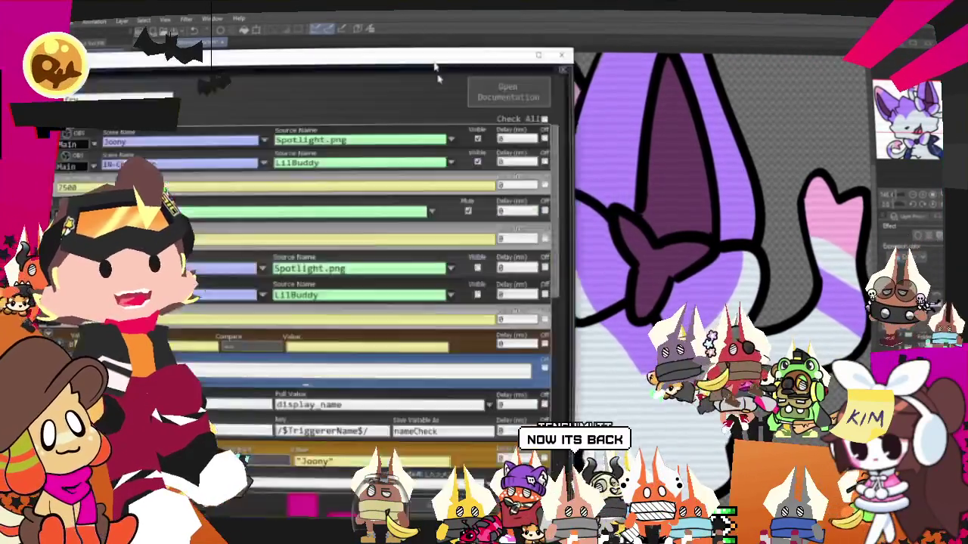
# Move the Smallfry command editor aside and locate the Music source in row 28.
pyautogui.moveTo(438, 57)
pyautogui.mouseDown()
pyautogui.moveTo(734, 81)
pyautogui.moveTo(722, 35)
pyautogui.mouseUp()
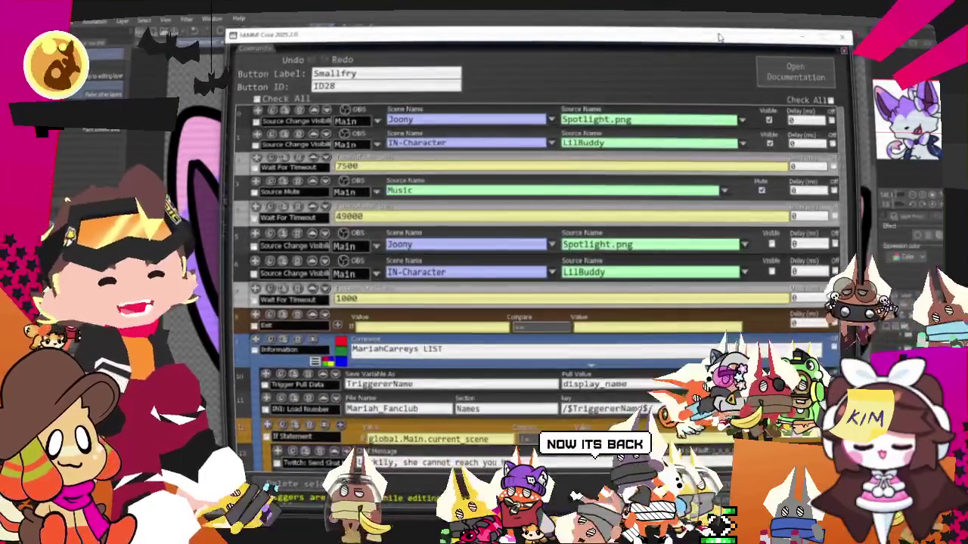
pyautogui.scroll(-2, 391, 210)
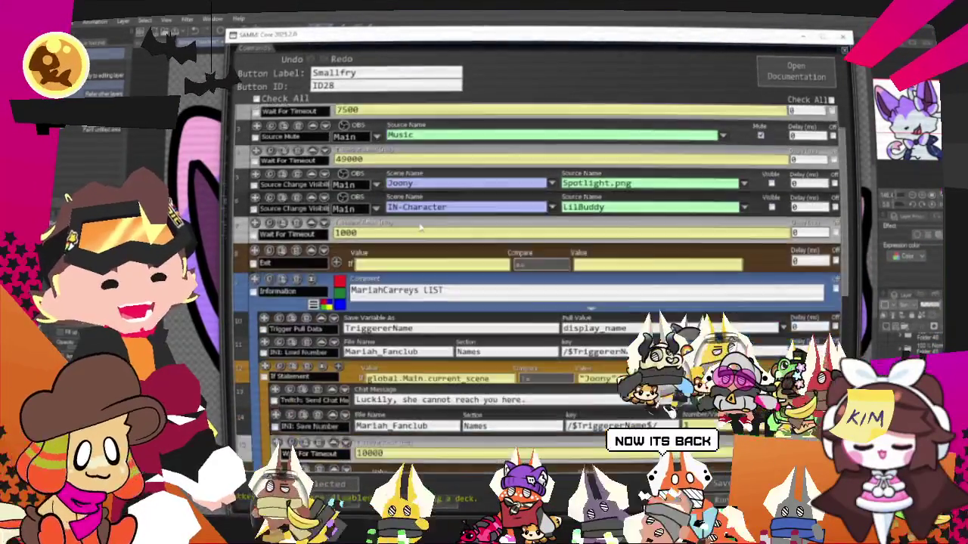
pyautogui.scroll(-3, 391, 210)
pyautogui.scroll(-3, 391, 211)
pyautogui.scroll(-3, 453, 226)
pyautogui.scroll(-3, 530, 287)
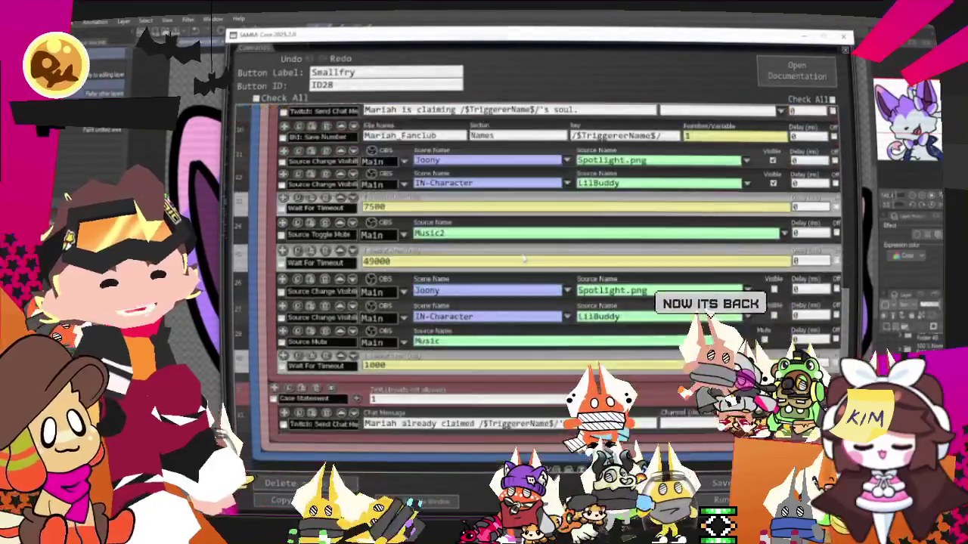
pyautogui.scroll(-2, 529, 287)
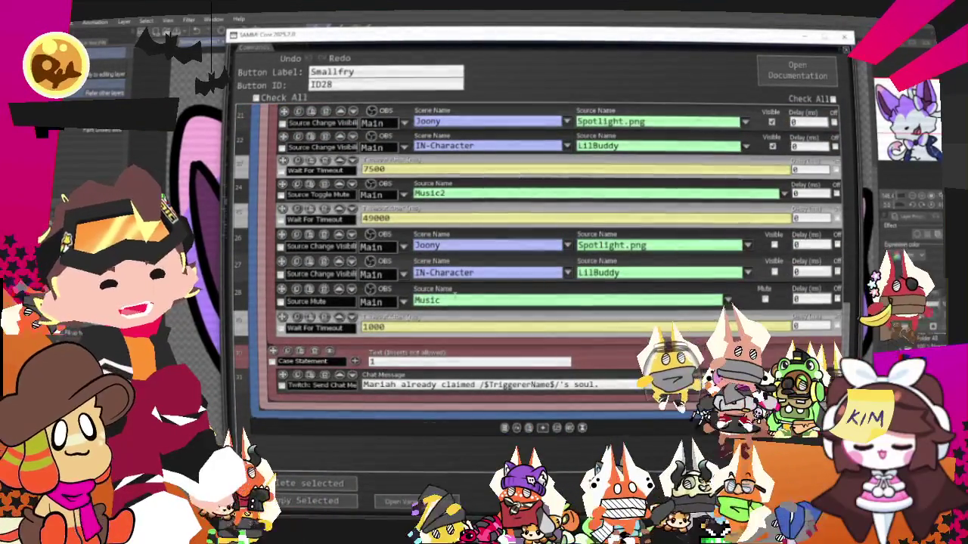
pyautogui.moveTo(416, 300); pyautogui.dragTo(712, 296)
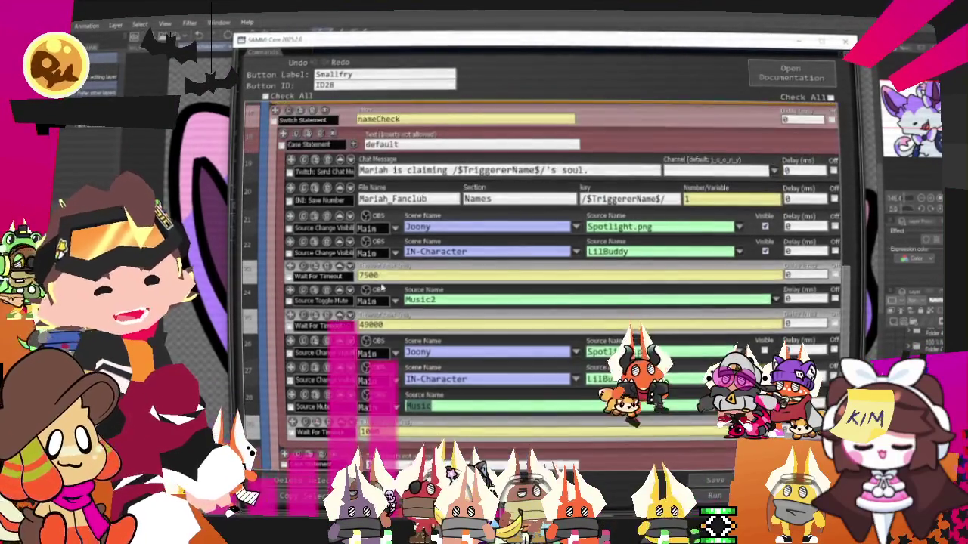
pyautogui.scroll(-3, 382, 290)
pyautogui.scroll(-1, 397, 302)
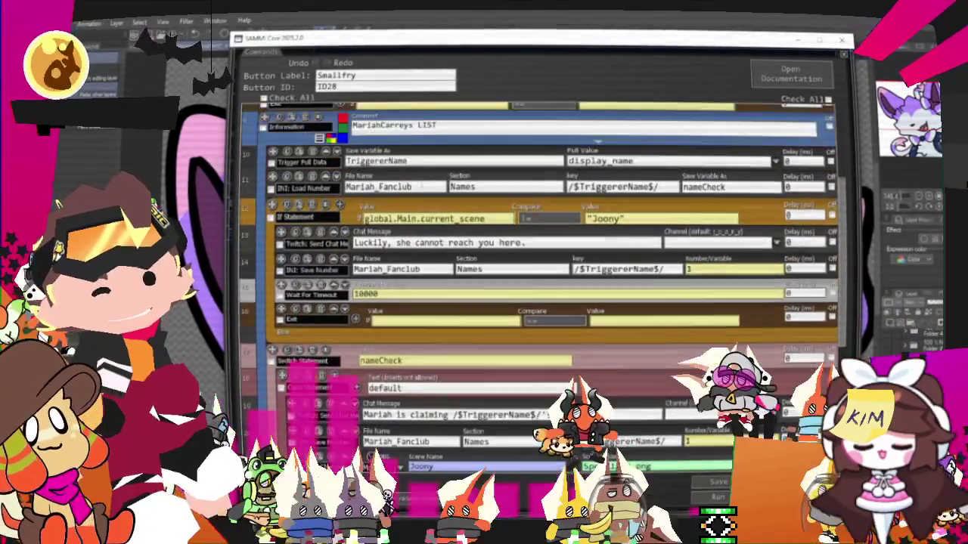
pyautogui.scroll(2, 434, 220)
pyautogui.scroll(2, 434, 221)
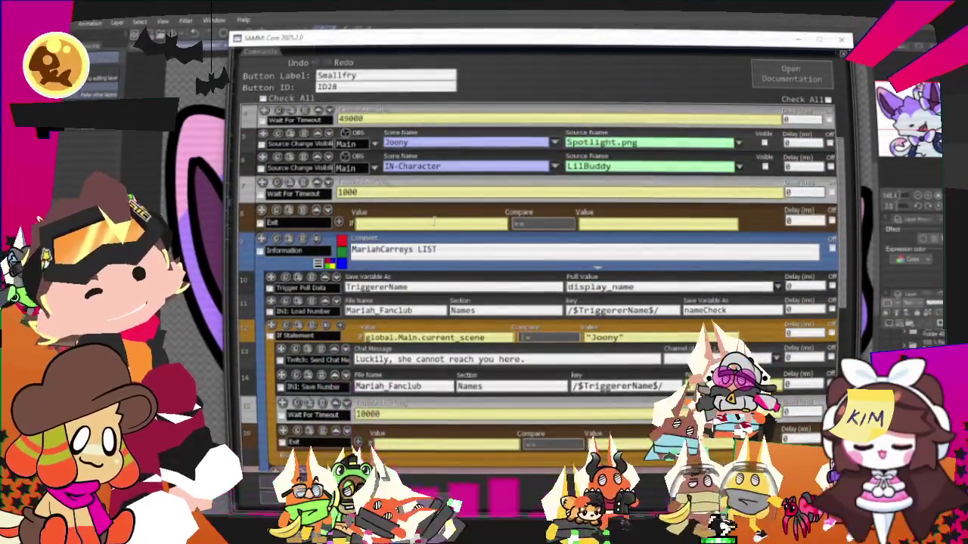
pyautogui.scroll(2, 434, 221)
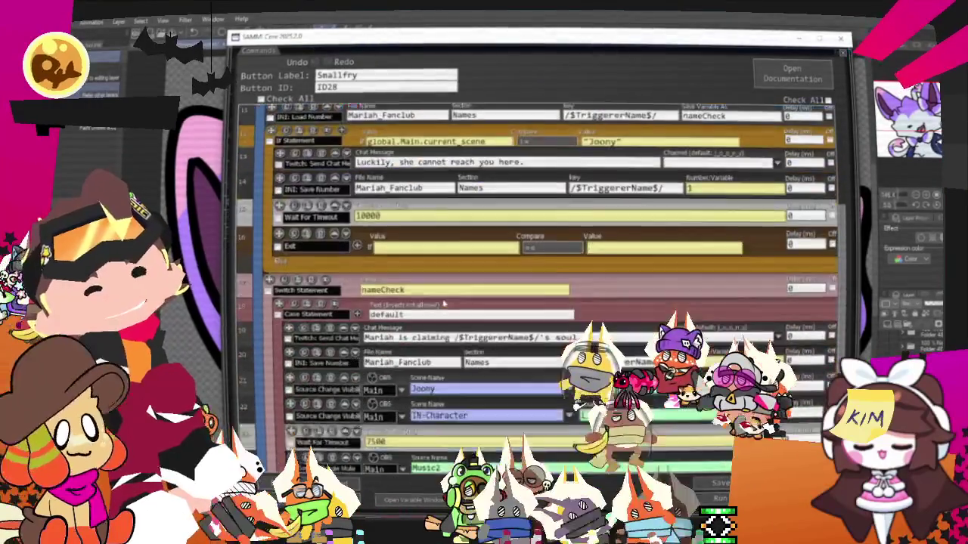
pyautogui.scroll(-1, 290, 403)
pyautogui.scroll(-1, 289, 402)
pyautogui.scroll(-1, 289, 403)
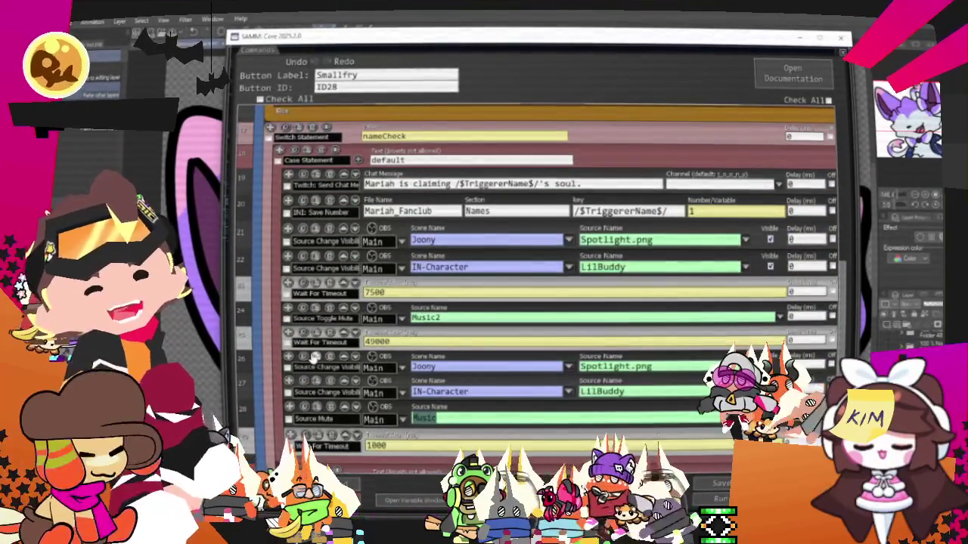
# Drag the Source Mute Music step to sit after the Wait For Timeout 1000 step.
pyautogui.moveTo(289, 406); pyautogui.dragTo(352, 132)
pyautogui.scroll(6, 329, 368)
pyautogui.scroll(4, 329, 368)
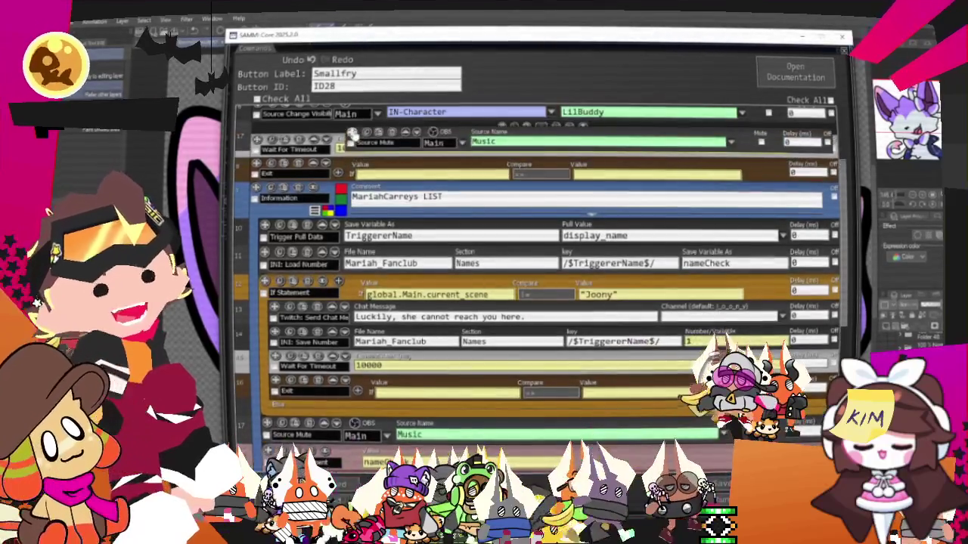
pyautogui.moveTo(287, 418); pyautogui.dragTo(303, 138)
pyautogui.scroll(3, 325, 289)
pyautogui.scroll(1, 325, 289)
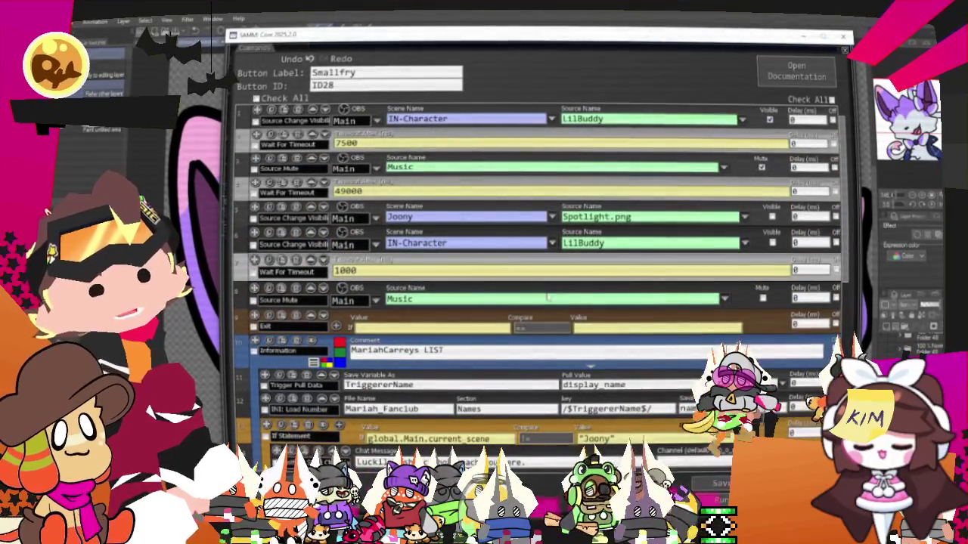
pyautogui.moveTo(323, 261); pyautogui.dragTo(323, 312)
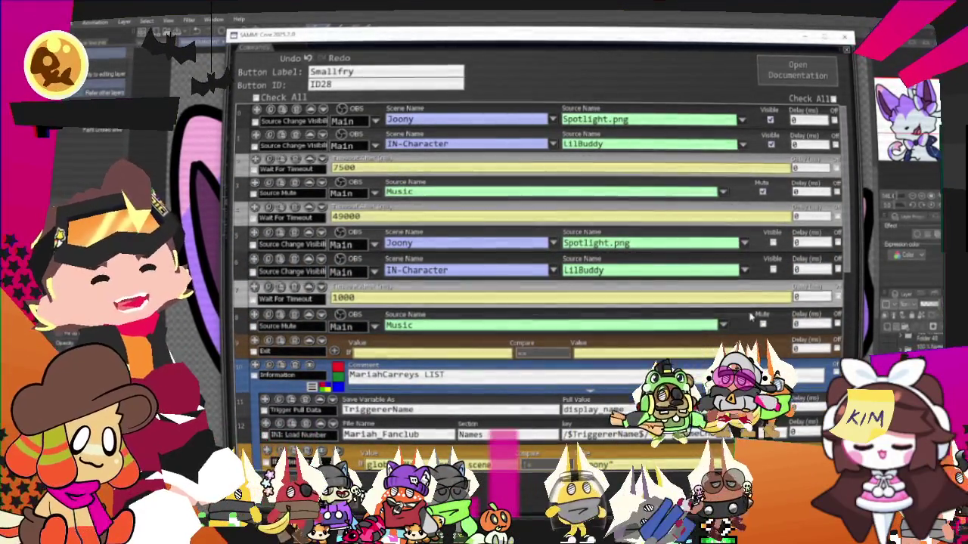
pyautogui.scroll(-1, 480, 359)
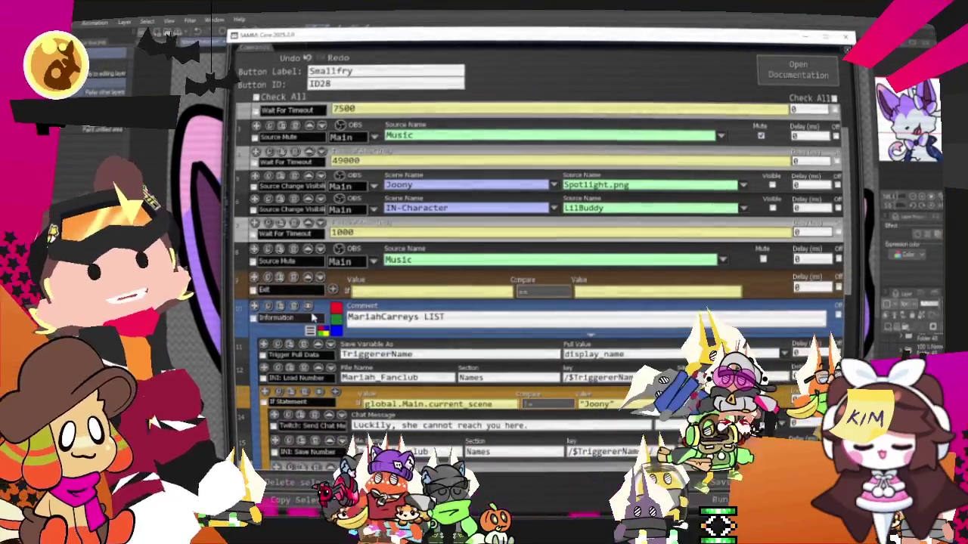
# Collapse and re-expand the MariahCarreys LIST comment, then scroll through its commands.
pyautogui.click(310, 343)
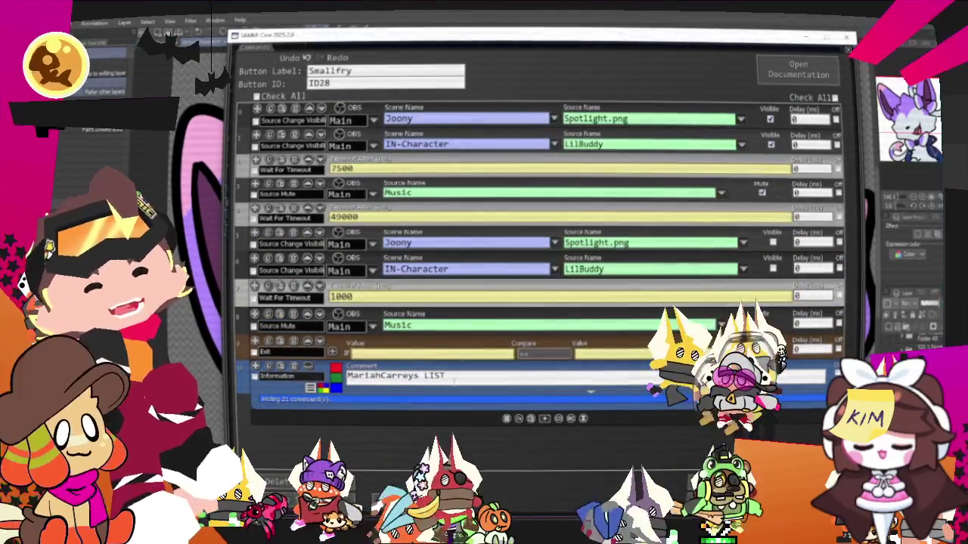
pyautogui.click(310, 388)
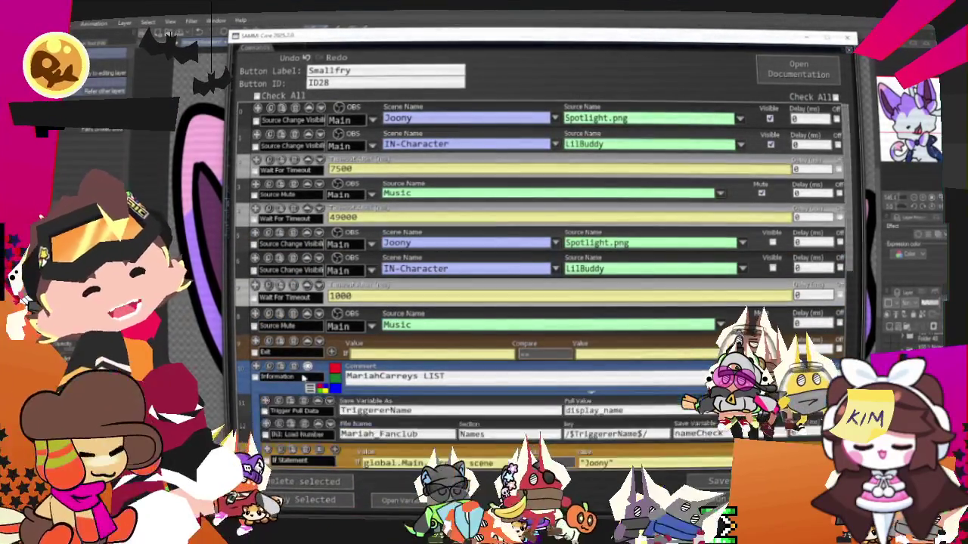
pyautogui.scroll(-3, 397, 361)
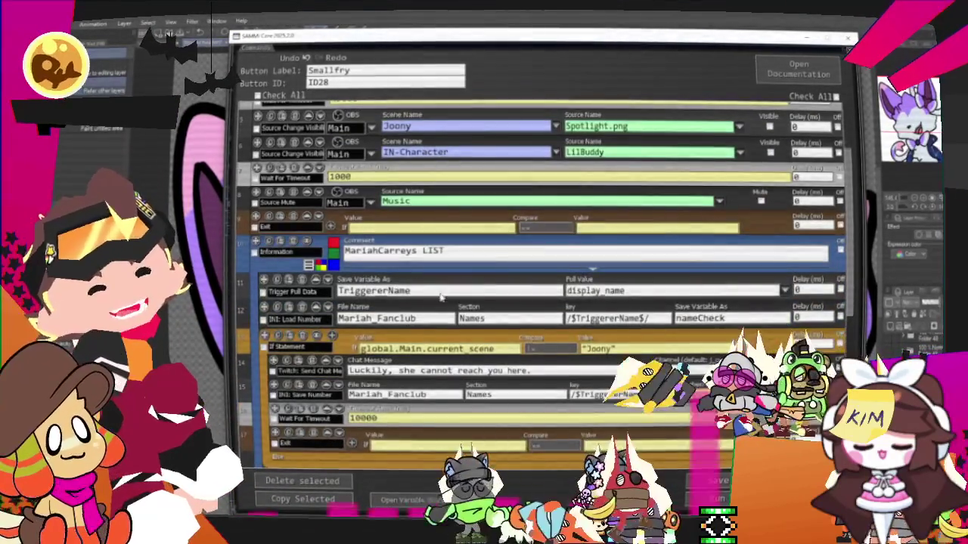
pyautogui.scroll(-3, 441, 294)
pyautogui.scroll(-2, 446, 306)
pyautogui.scroll(2, 455, 327)
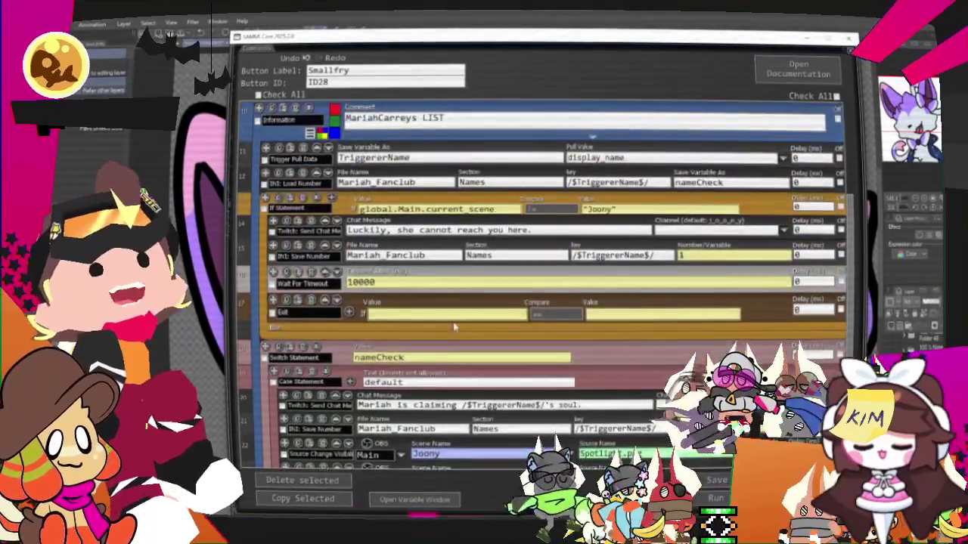
pyautogui.scroll(-2, 455, 327)
pyautogui.scroll(-3, 452, 332)
pyautogui.scroll(3, 450, 338)
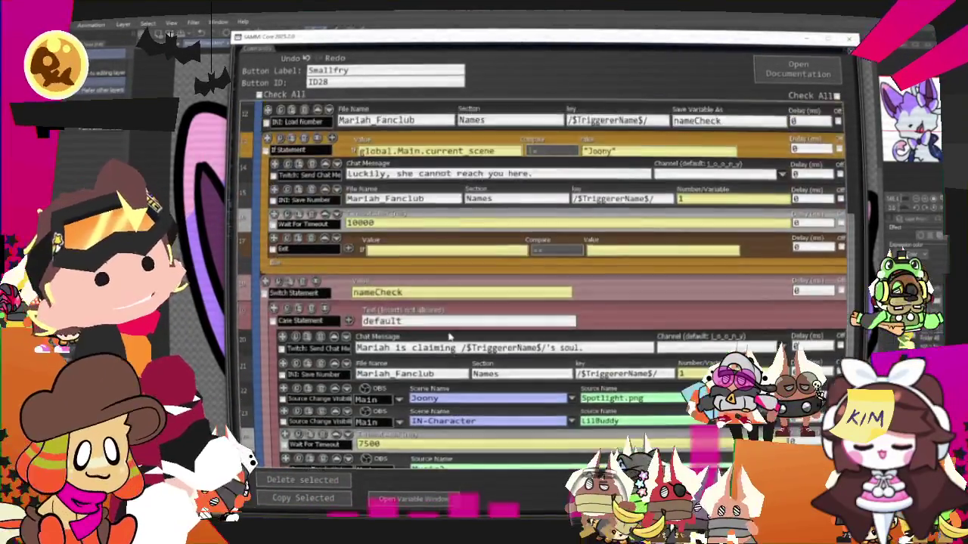
pyautogui.scroll(4, 450, 335)
pyautogui.scroll(2, 393, 318)
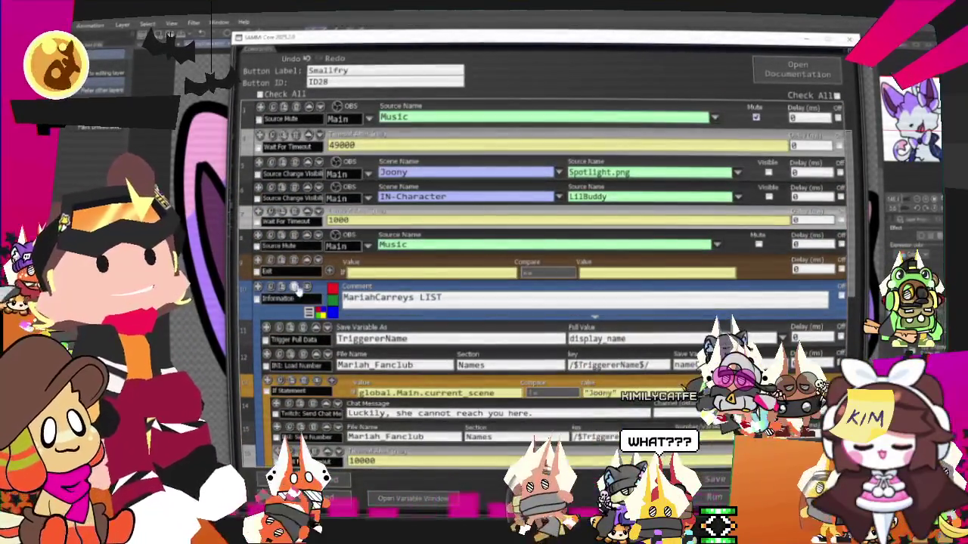
# Undo the accidental deletion of the MariahCarreys LIST comment and return to the deck overview.
pyautogui.press('Delete')
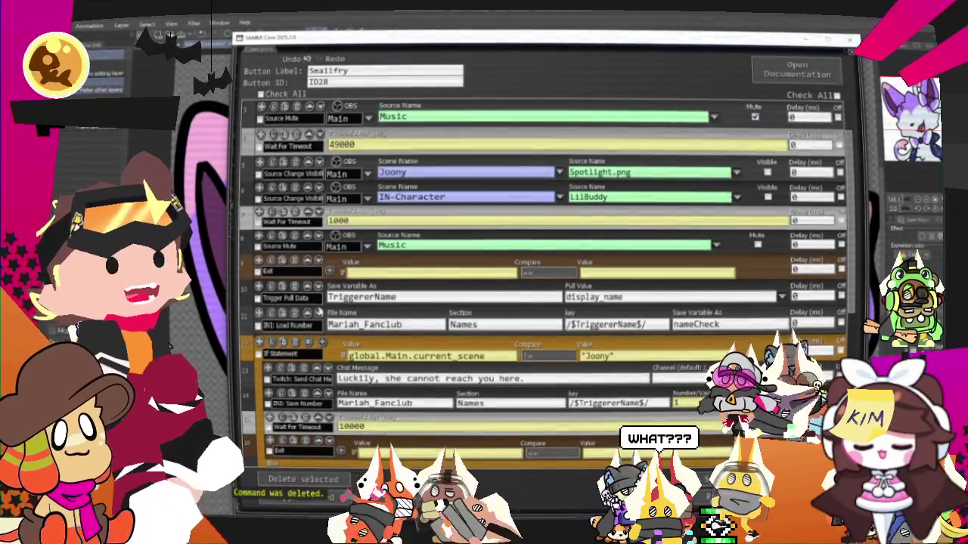
pyautogui.hotkey('ctrl', 'z')
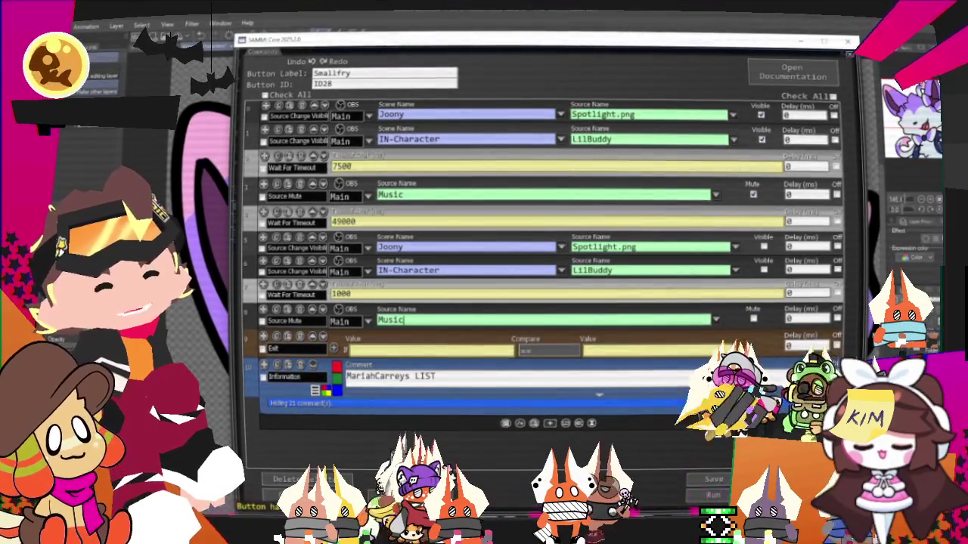
pyautogui.press('Escape')
pyautogui.click(813, 69)
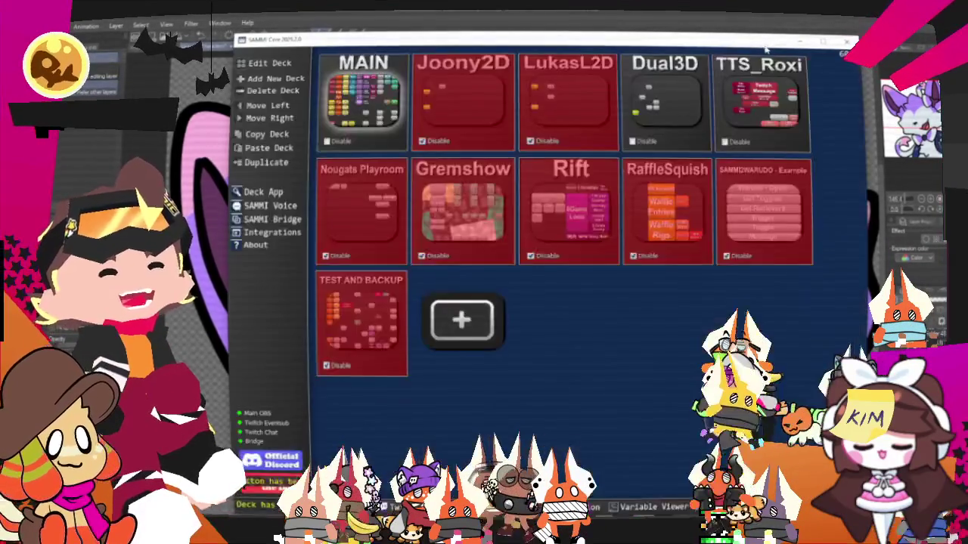
# Bring the Clip Studio Paint purple cat-eared character drawing back to the front.
pyautogui.hotkey('alt', 'Tab')
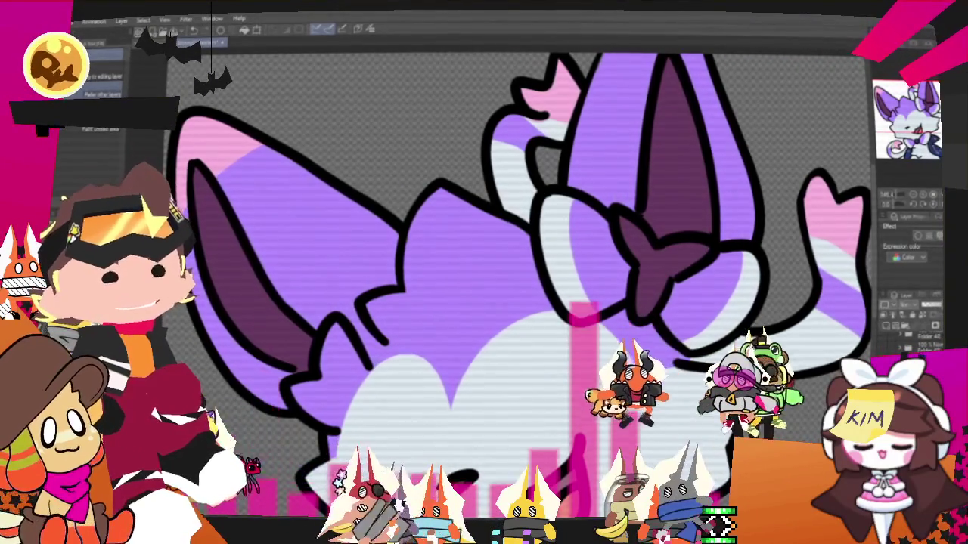
# Zoom and pan in on the cat's face, then lay down a dark wedge eye stroke.
pyautogui.scroll(3, 631, 308)
pyautogui.scroll(2, 632, 309)
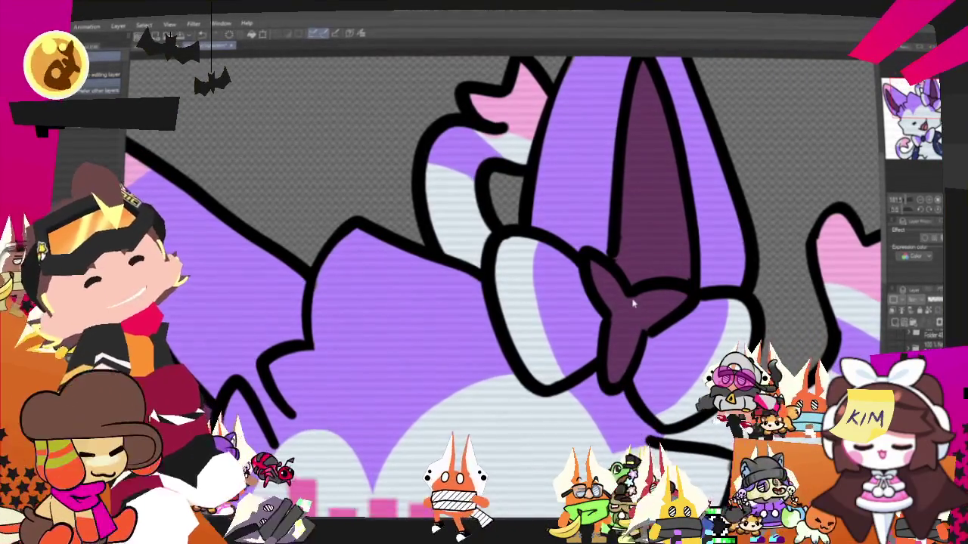
pyautogui.moveTo(633, 303); pyautogui.dragTo(604, 348)
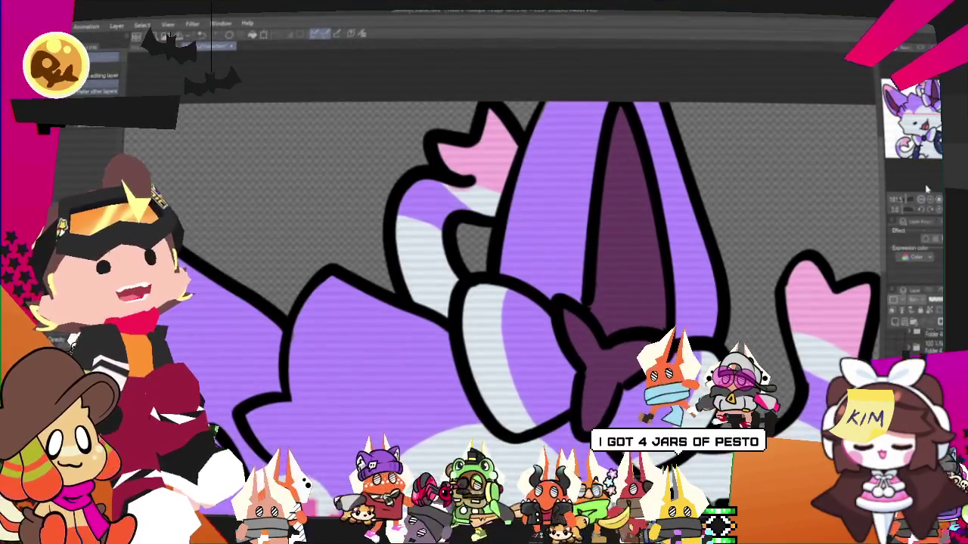
pyautogui.moveTo(634, 303); pyautogui.dragTo(588, 318)
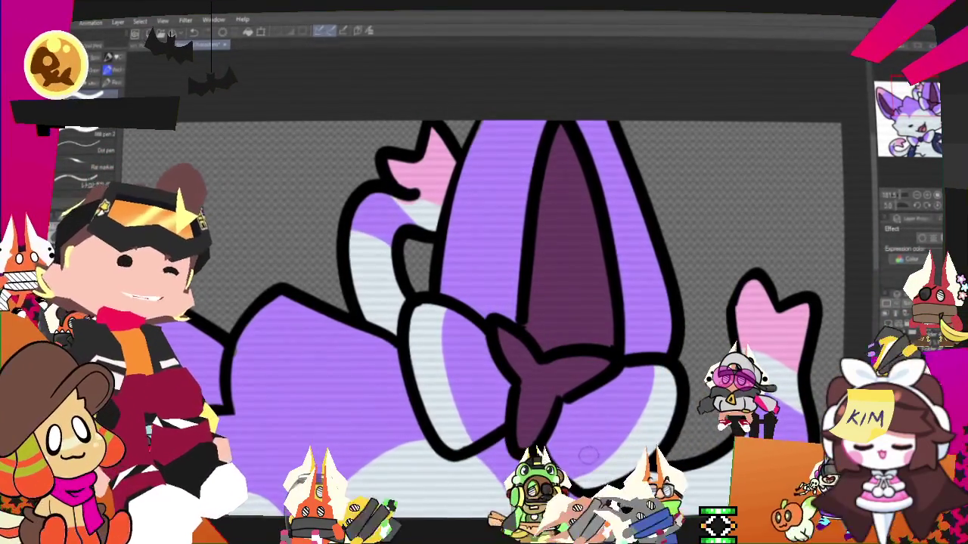
pyautogui.hotkey('ctrl', '-')
pyautogui.hotkey('ctrl', '-')
pyautogui.hotkey('ctrl', '-')
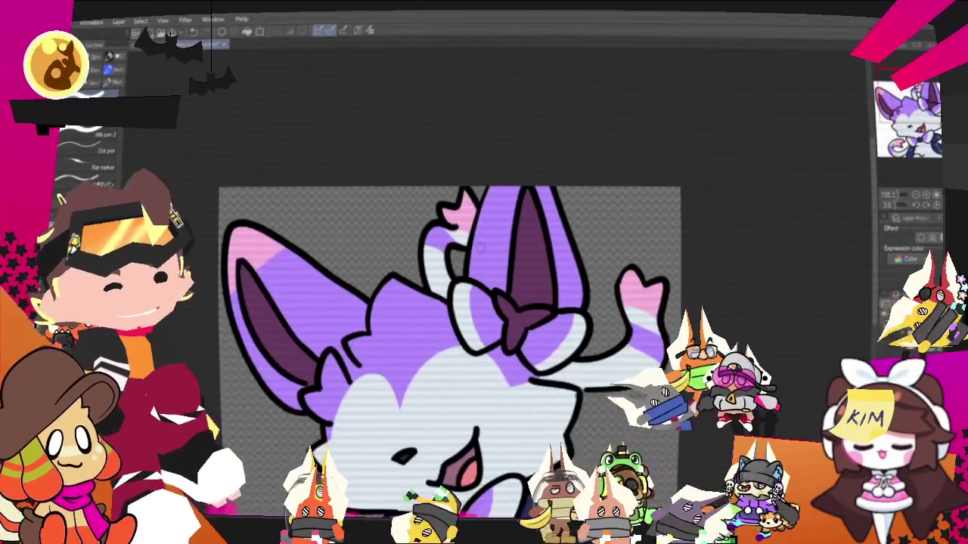
pyautogui.scroll(2, 374, 388)
pyautogui.scroll(3, 374, 388)
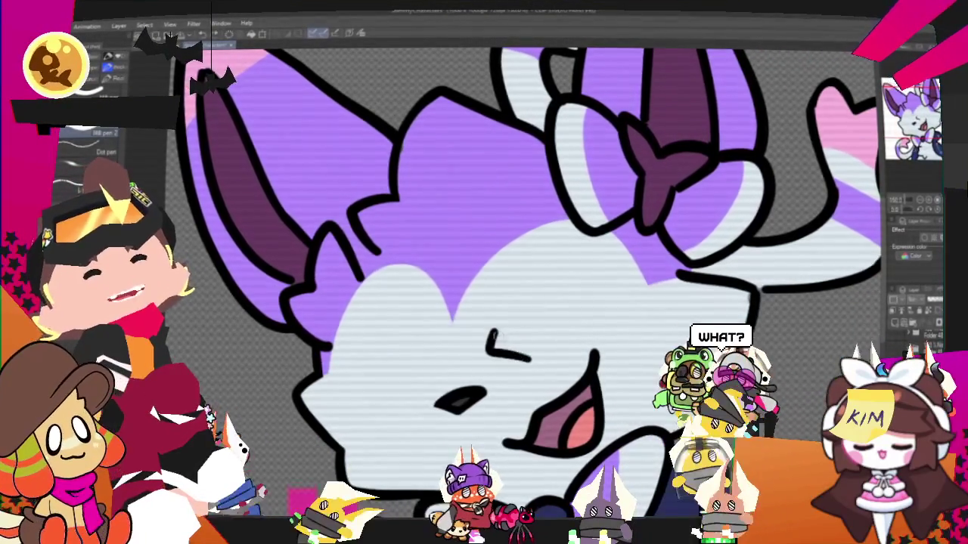
pyautogui.moveTo(503, 339); pyautogui.dragTo(522, 360)
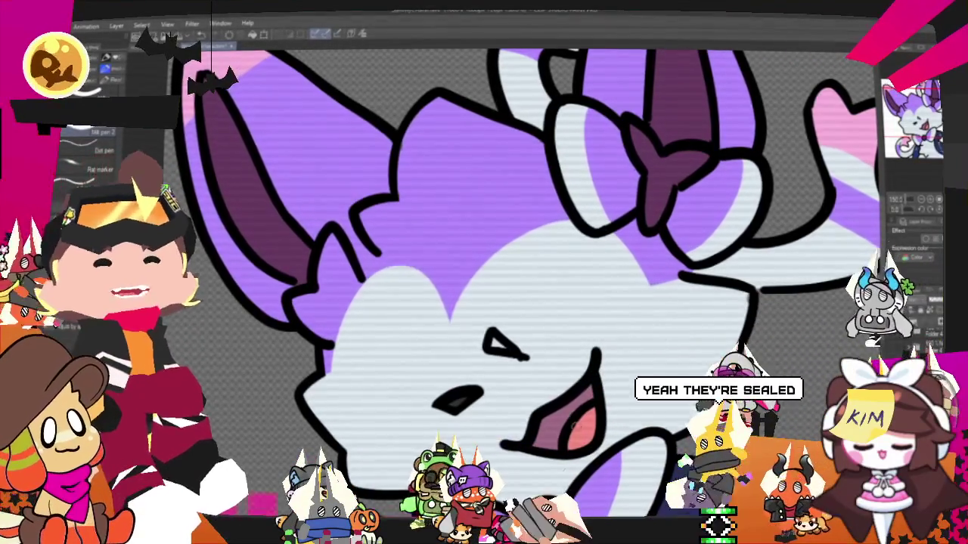
# Draw the angry eye above the nose with a short vertical stroke, curved top and bold upper edge.
pyautogui.scroll(1, 499, 302)
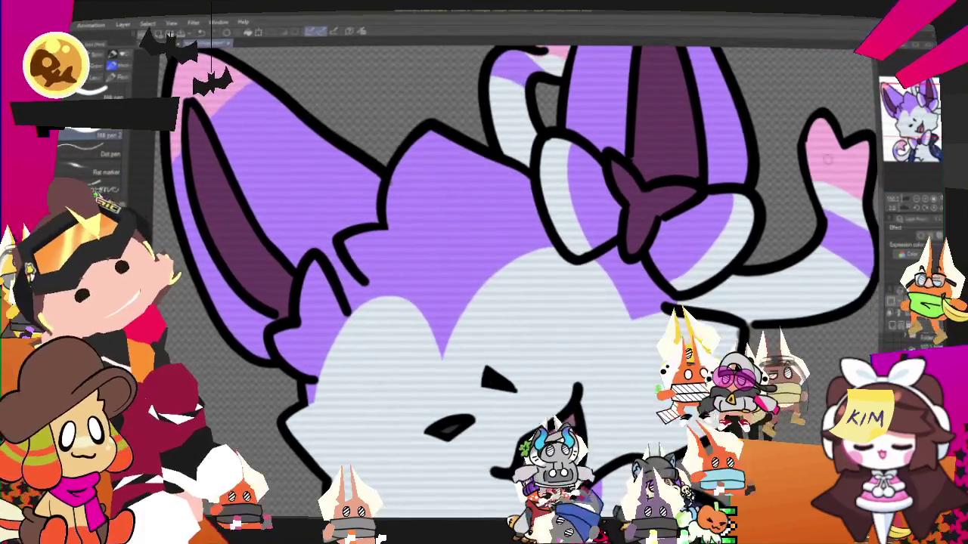
pyautogui.moveTo(509, 324); pyautogui.dragTo(505, 378)
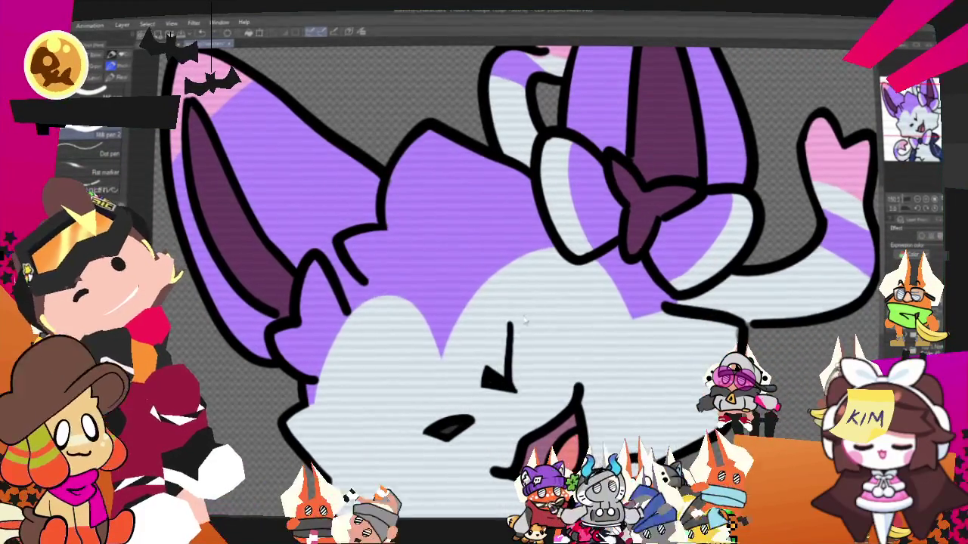
pyautogui.hotkey('ctrl', 'z')
pyautogui.moveTo(502, 340); pyautogui.dragTo(503, 378)
pyautogui.moveTo(502, 342); pyautogui.dragTo(576, 309)
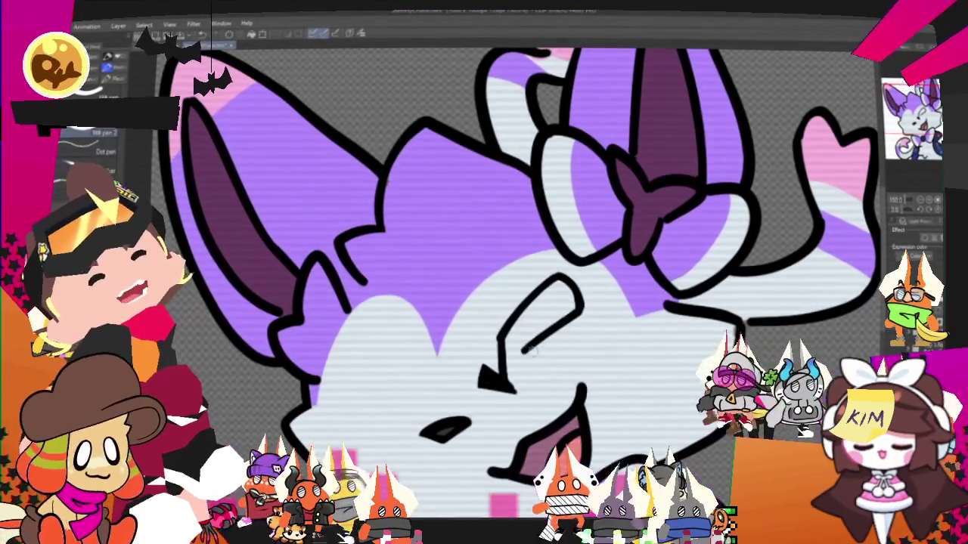
pyautogui.moveTo(579, 309); pyautogui.dragTo(536, 341)
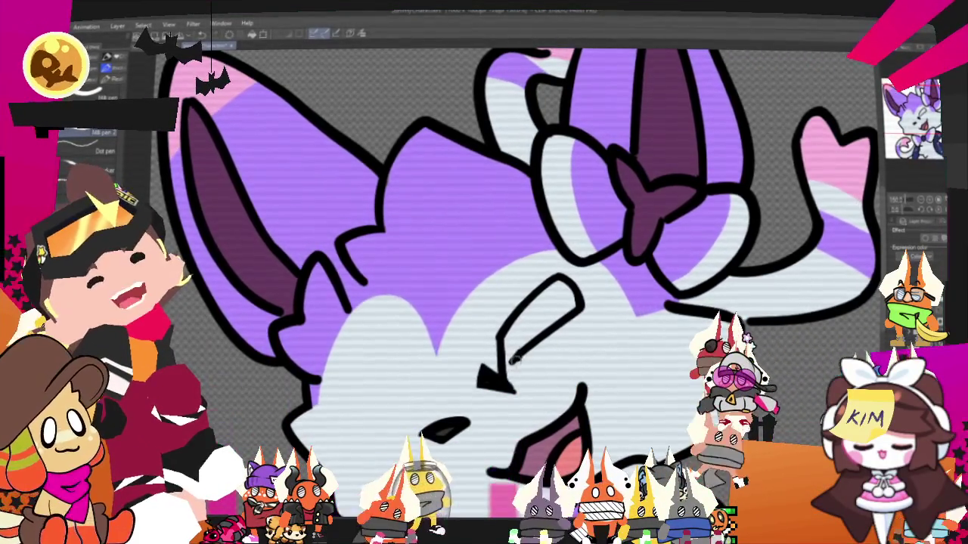
pyautogui.moveTo(510, 346)
pyautogui.mouseDown()
pyautogui.moveTo(571, 301)
pyautogui.moveTo(523, 332)
pyautogui.mouseUp()
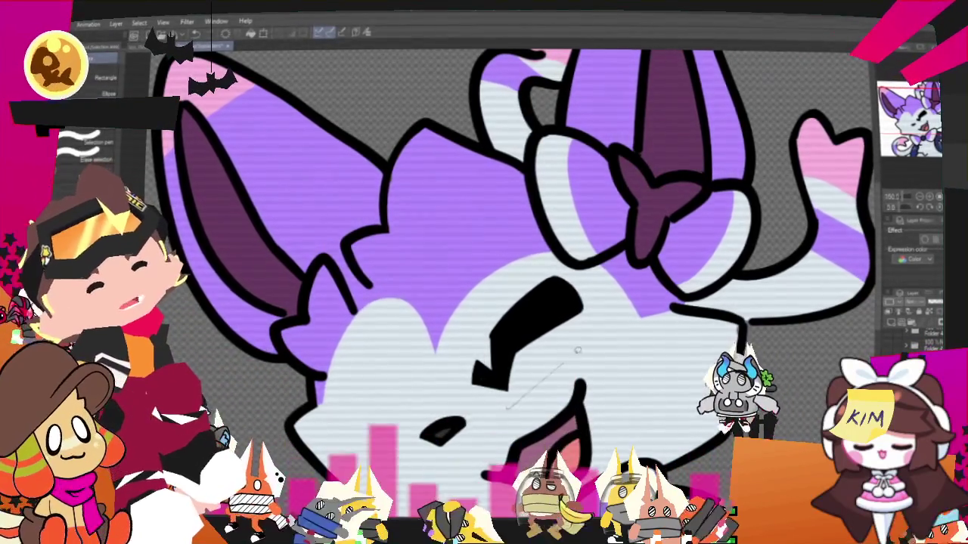
# Lasso the angry eye, then scale it up and rotate it slightly with Transform.
pyautogui.moveTo(592, 283); pyautogui.dragTo(590, 317)
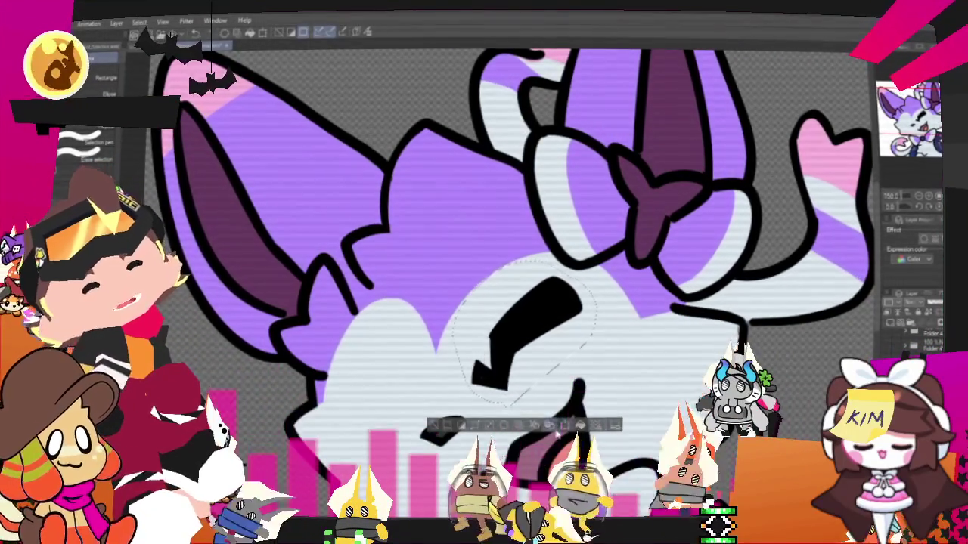
pyautogui.rightClick(547, 337)
pyautogui.click(592, 452)
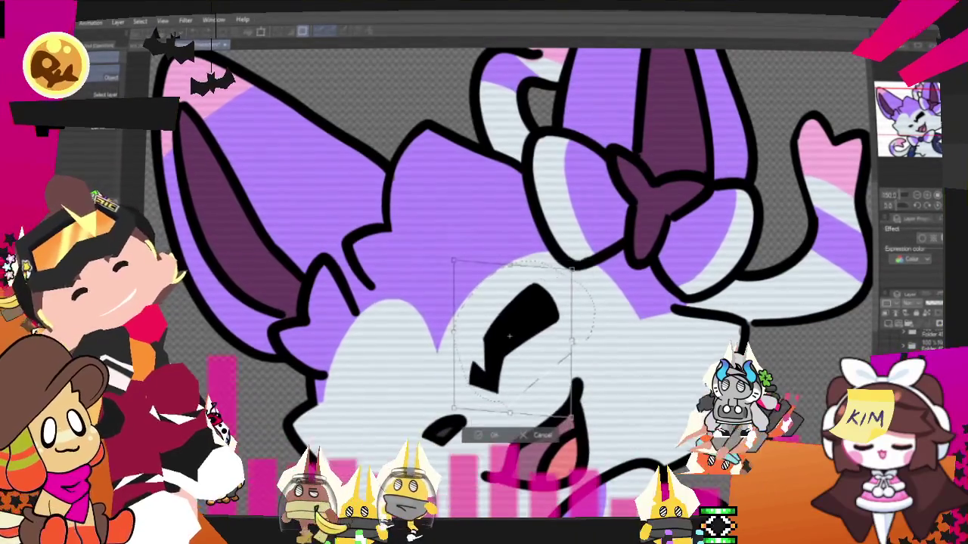
pyautogui.moveTo(566, 407); pyautogui.dragTo(573, 413)
pyautogui.moveTo(564, 366); pyautogui.dragTo(599, 353)
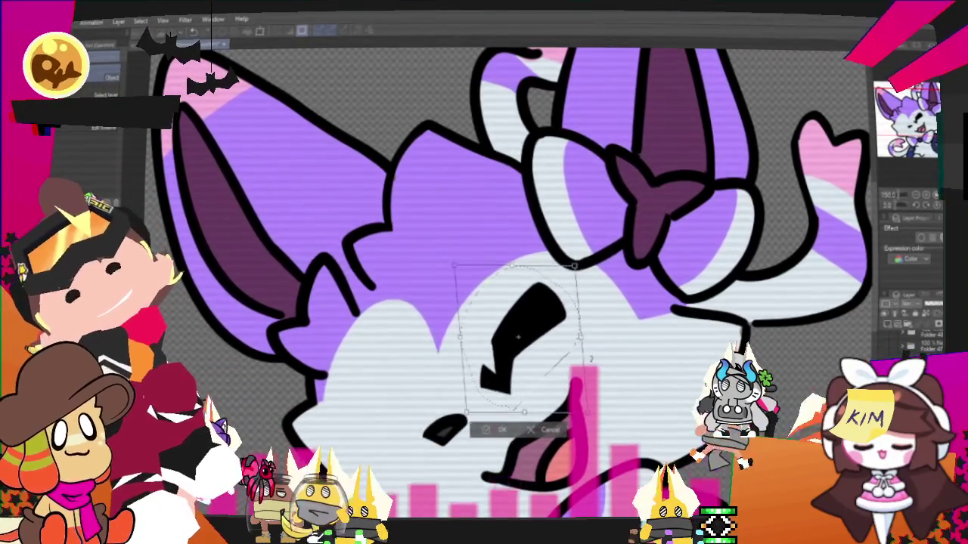
pyautogui.click(495, 431)
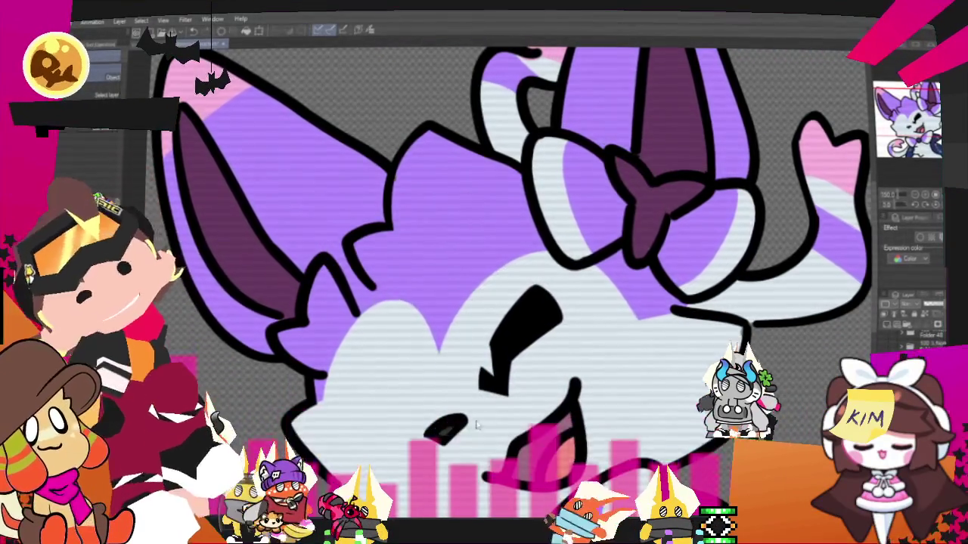
# Recentre the face, switch to the pen, and start the second eye left of the nose.
pyautogui.moveTo(484, 302); pyautogui.dragTo(548, 219)
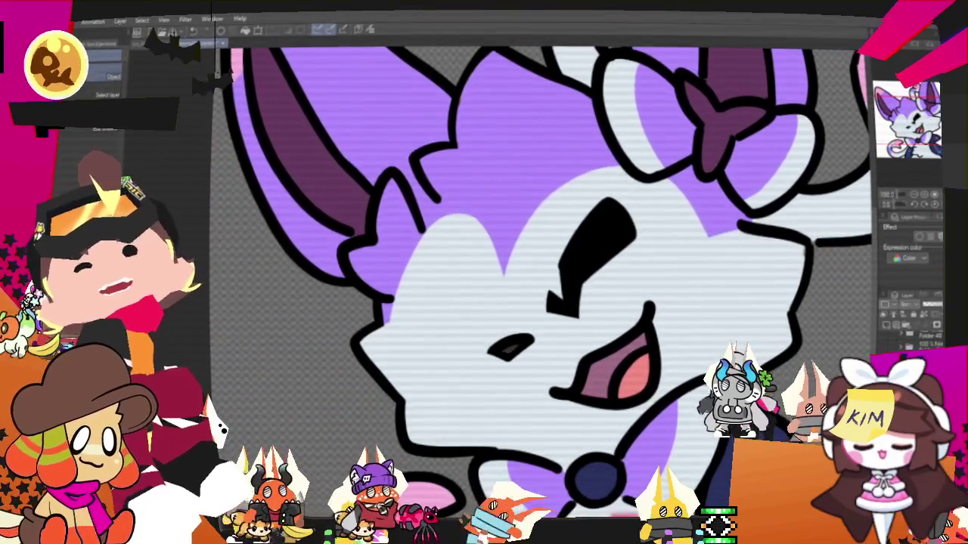
pyautogui.press('p')
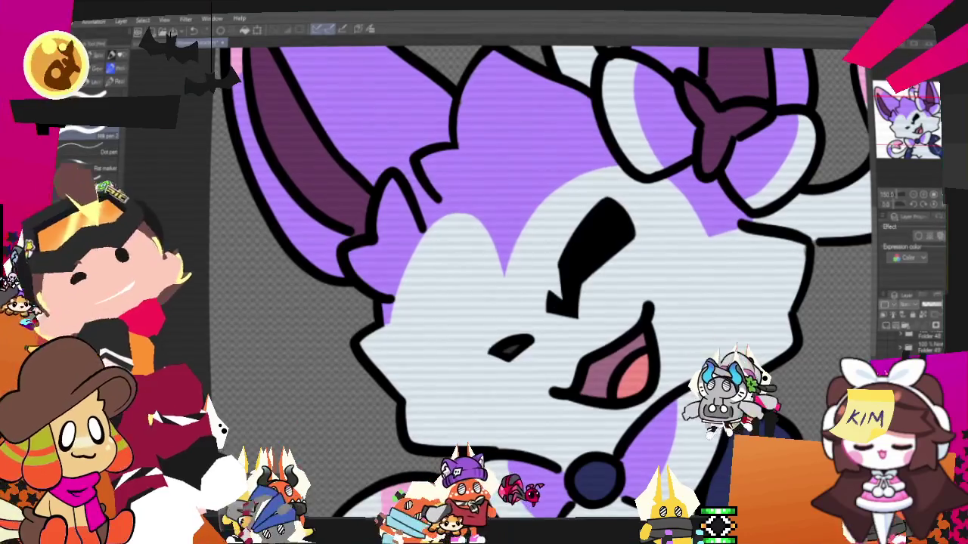
pyautogui.moveTo(567, 300); pyautogui.dragTo(545, 376)
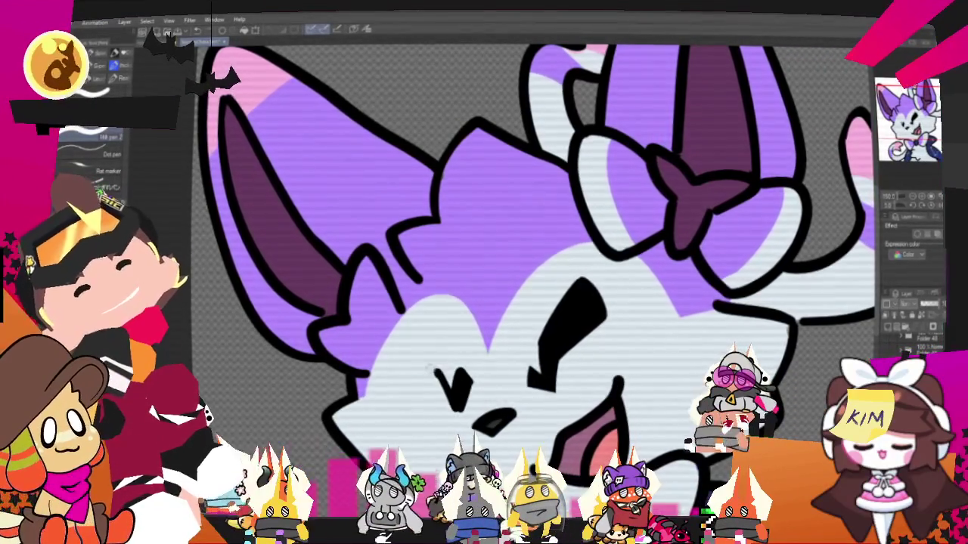
pyautogui.moveTo(381, 346); pyautogui.dragTo(388, 380)
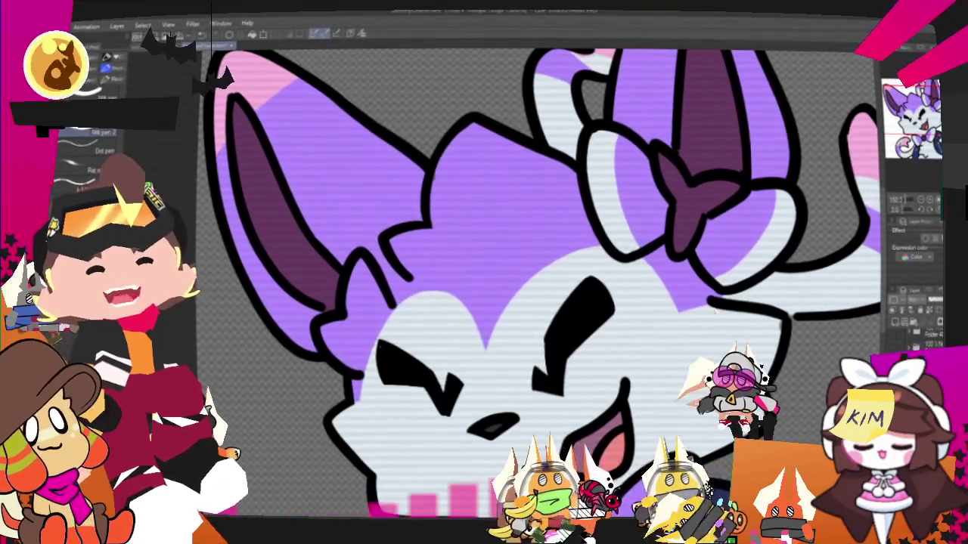
# Lasso-select the left angry eye and resize and tilt it to fit the face.
pyautogui.press('m')
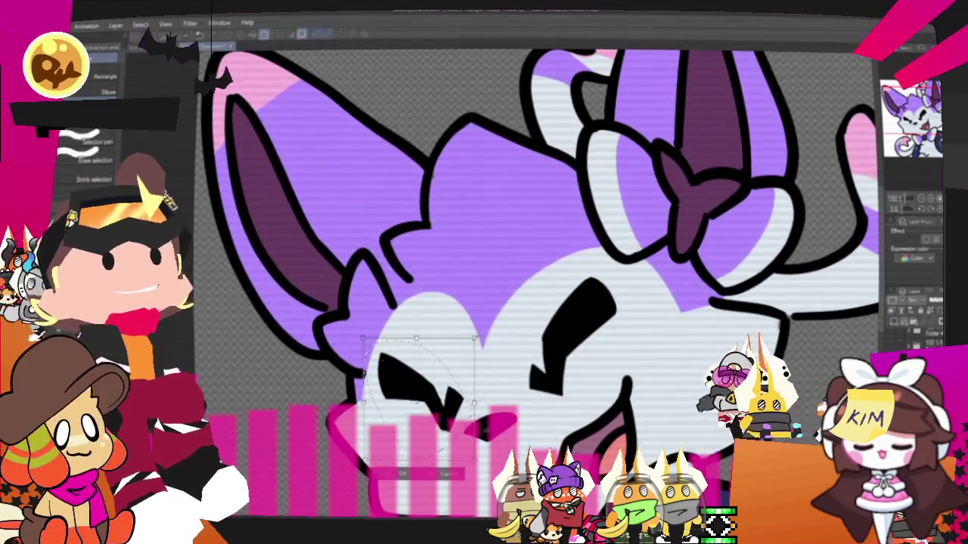
pyautogui.click(397, 471)
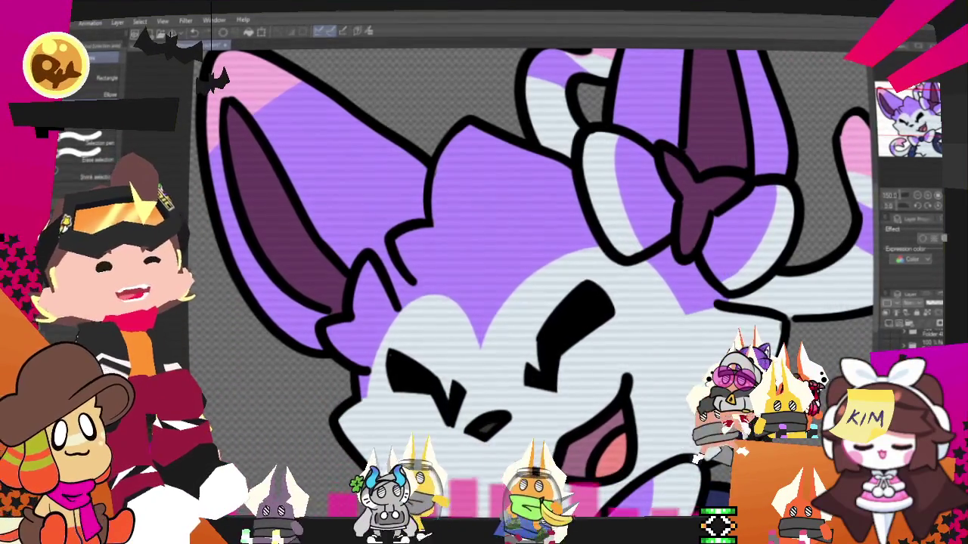
pyautogui.press('p')
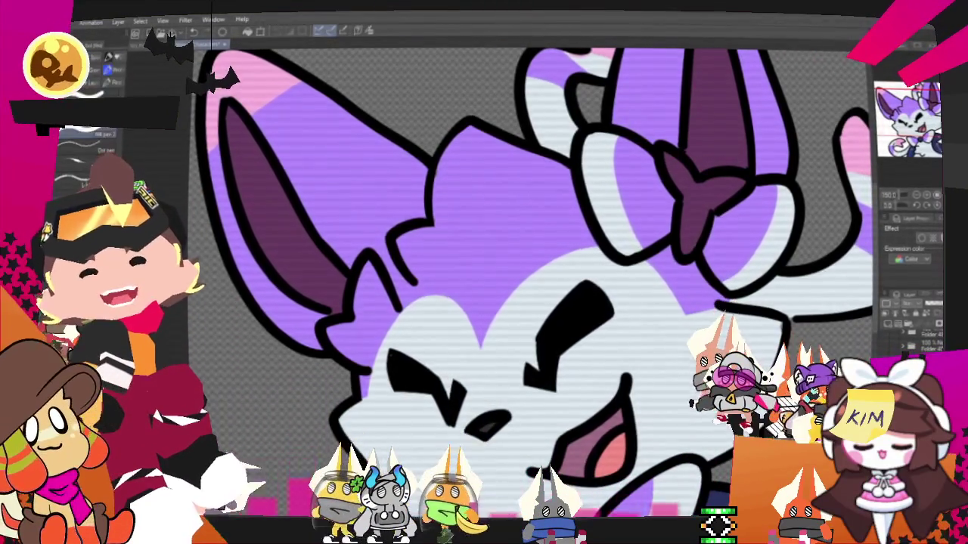